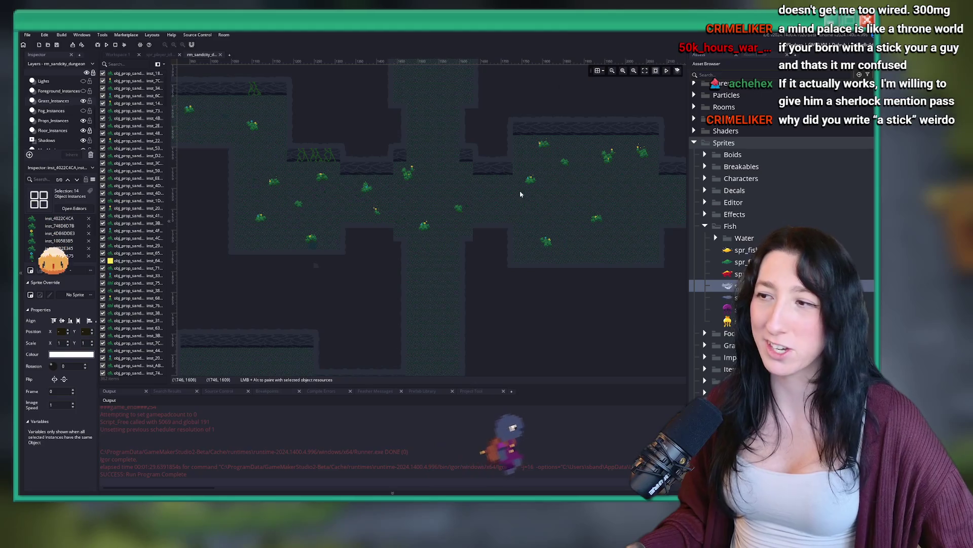
Make Props the active layer and select a plant sprite in the corridor near the pond.
{"action": "scroll", "coordinate": [59, 127], "scroll_direction": "down", "scroll_amount": 3}
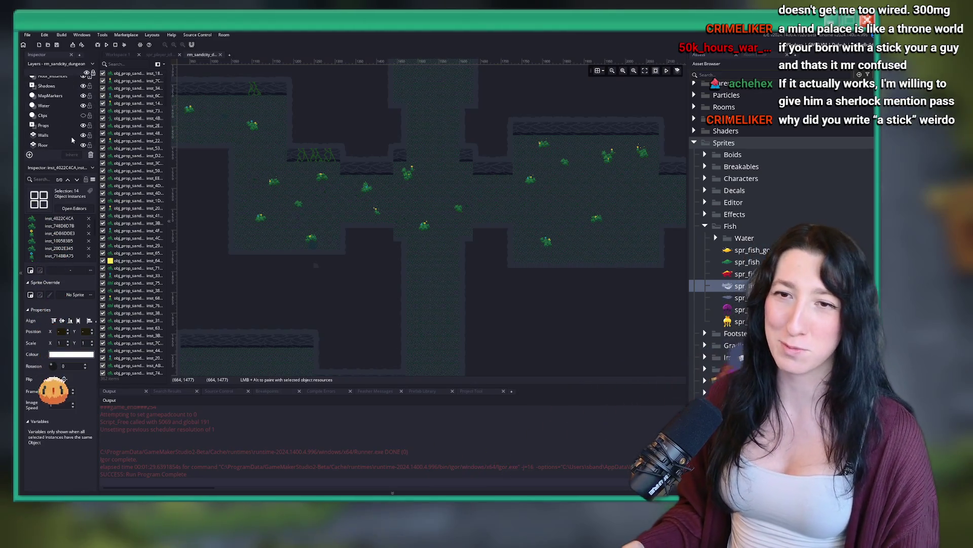
{"action": "left_click", "coordinate": [59, 127]}
{"action": "scroll", "coordinate": [446, 213], "scroll_direction": "up", "scroll_amount": 2}
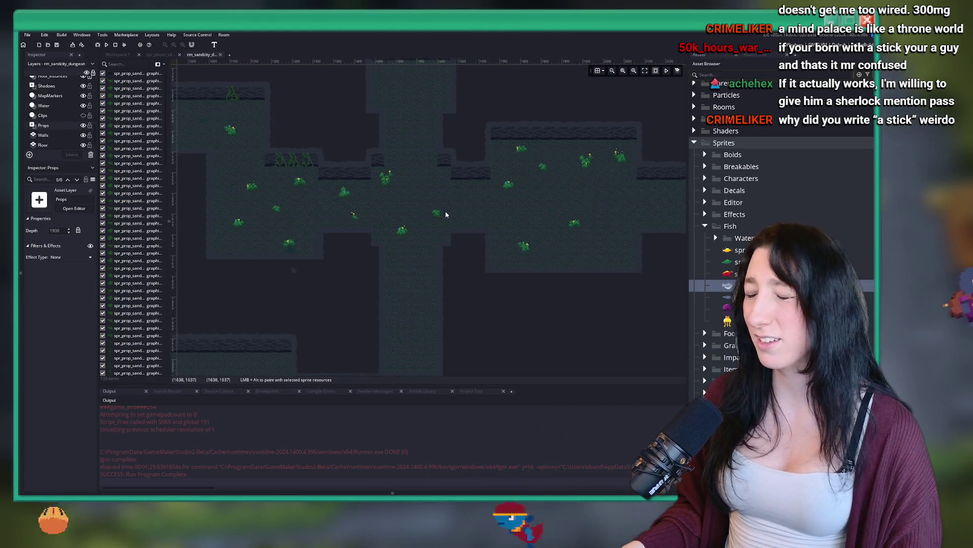
{"action": "scroll", "coordinate": [434, 257], "scroll_direction": "up", "scroll_amount": 5}
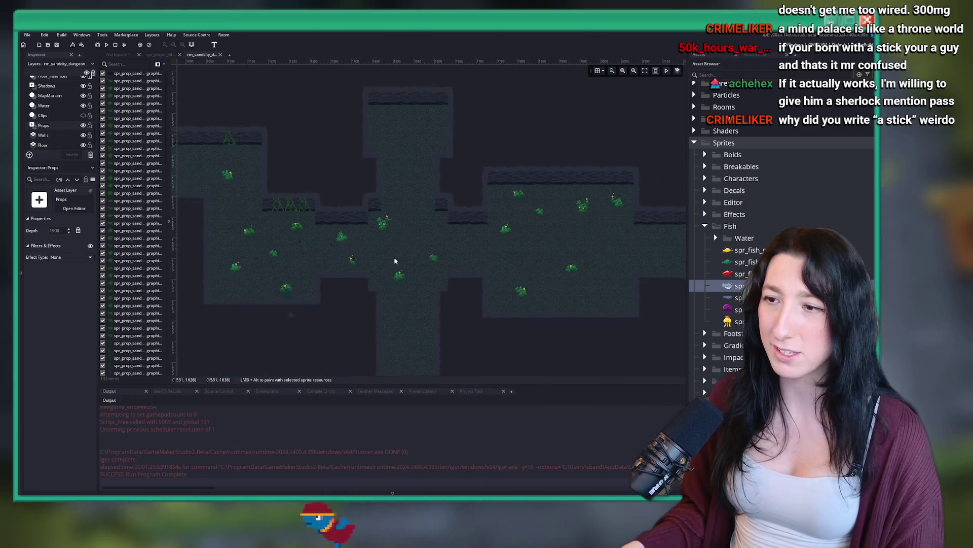
{"action": "scroll", "coordinate": [306, 236], "scroll_direction": "left", "scroll_amount": 10}
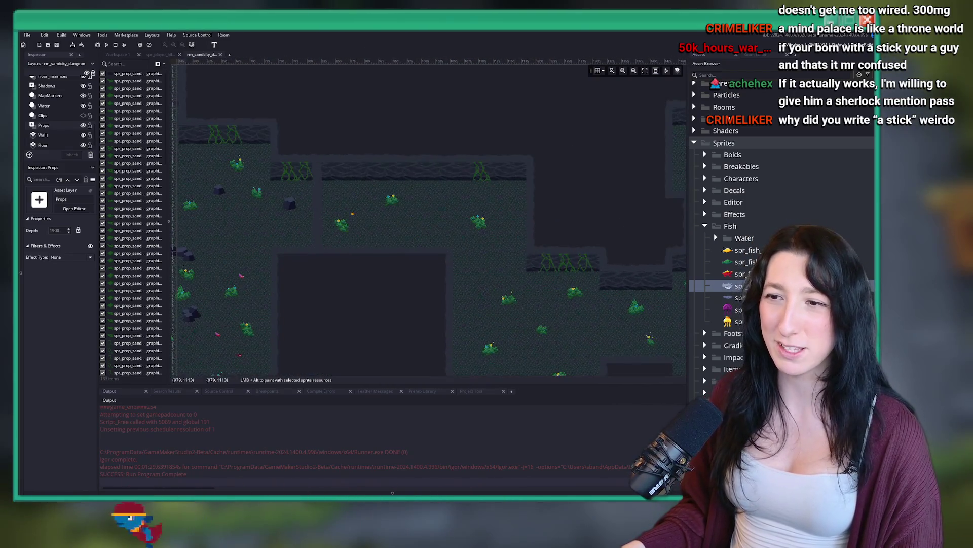
{"action": "left_click_drag", "start_coordinate": [252, 223], "coordinate": [310, 257]}
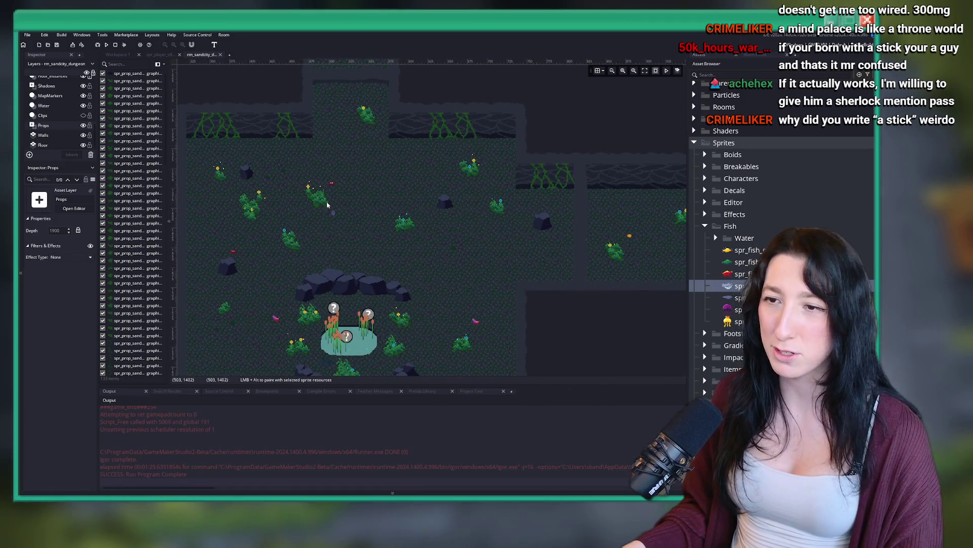
{"action": "scroll", "coordinate": [322, 282], "scroll_direction": "up", "scroll_amount": 5}
{"action": "left_click", "coordinate": [351, 285]}
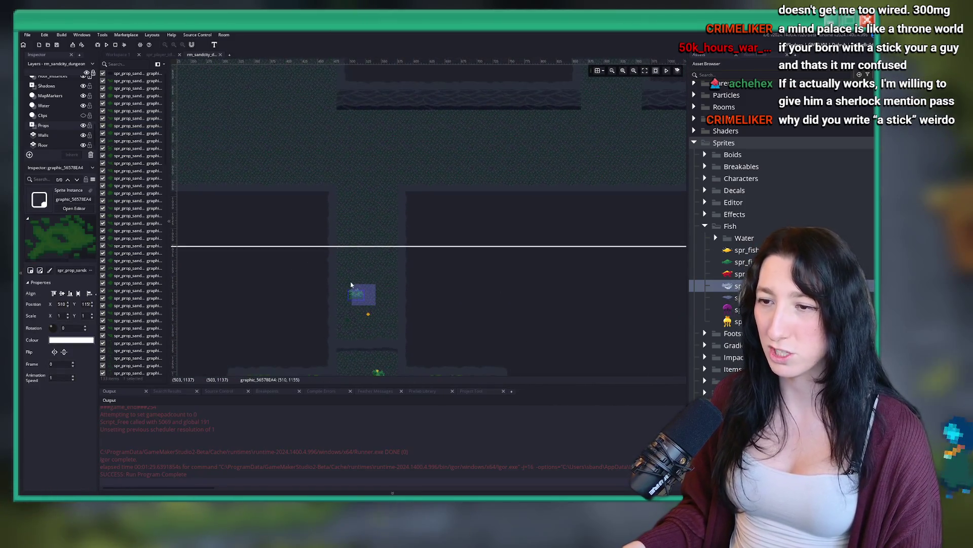
{"action": "scroll", "coordinate": [376, 243], "scroll_direction": "down", "scroll_amount": 3}
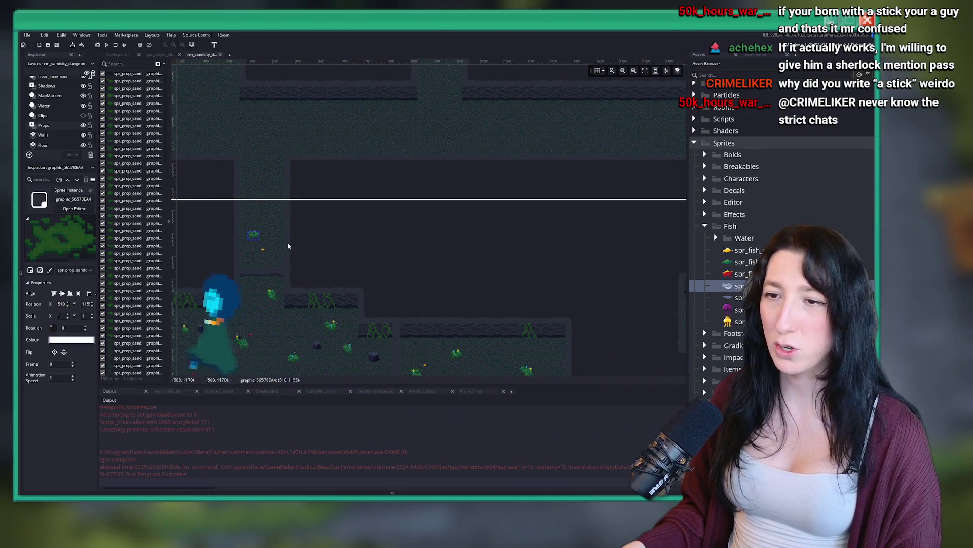
{"action": "scroll", "coordinate": [452, 285], "scroll_direction": "right", "scroll_amount": 10}
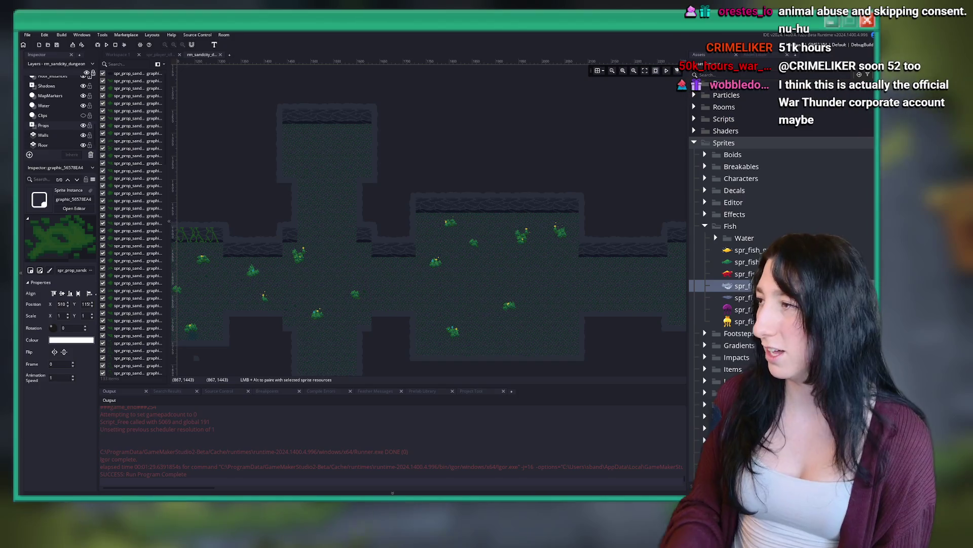
Zoom in and out across the room canvas to survey the whole dungeon map.
{"action": "scroll", "coordinate": [608, 141], "scroll_direction": "down", "scroll_amount": 6}
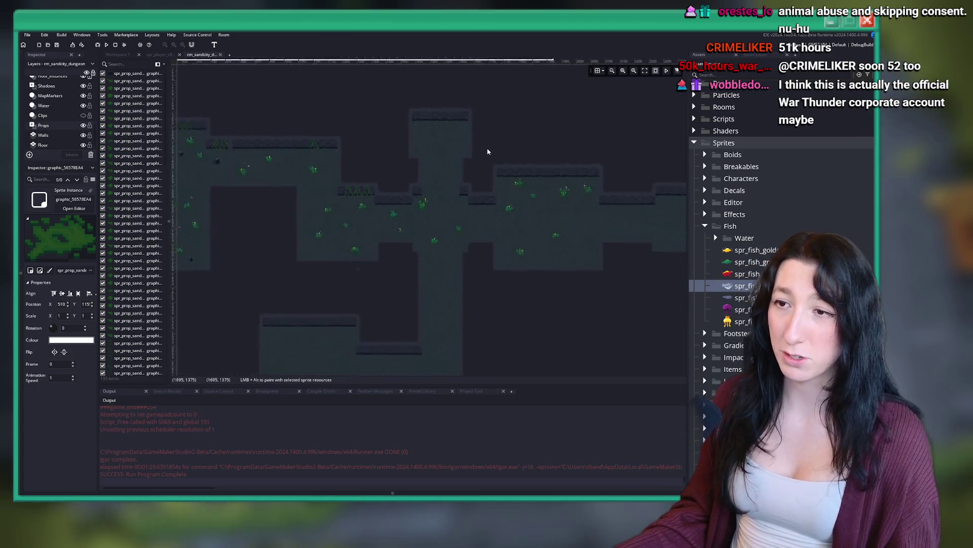
{"action": "scroll", "coordinate": [370, 322], "scroll_direction": "up", "scroll_amount": 5}
{"action": "scroll", "coordinate": [380, 228], "scroll_direction": "down", "scroll_amount": 2}
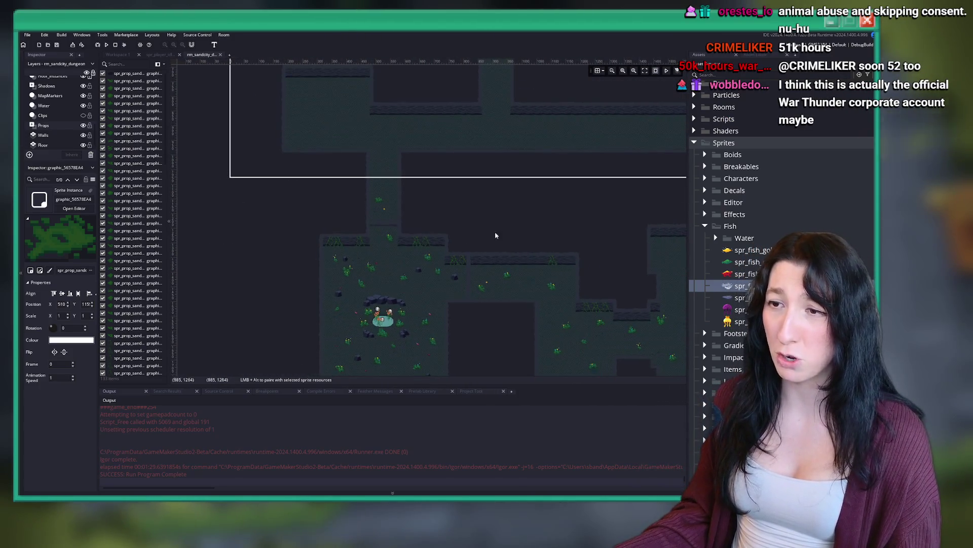
{"action": "scroll", "coordinate": [365, 198], "scroll_direction": "down", "scroll_amount": 3}
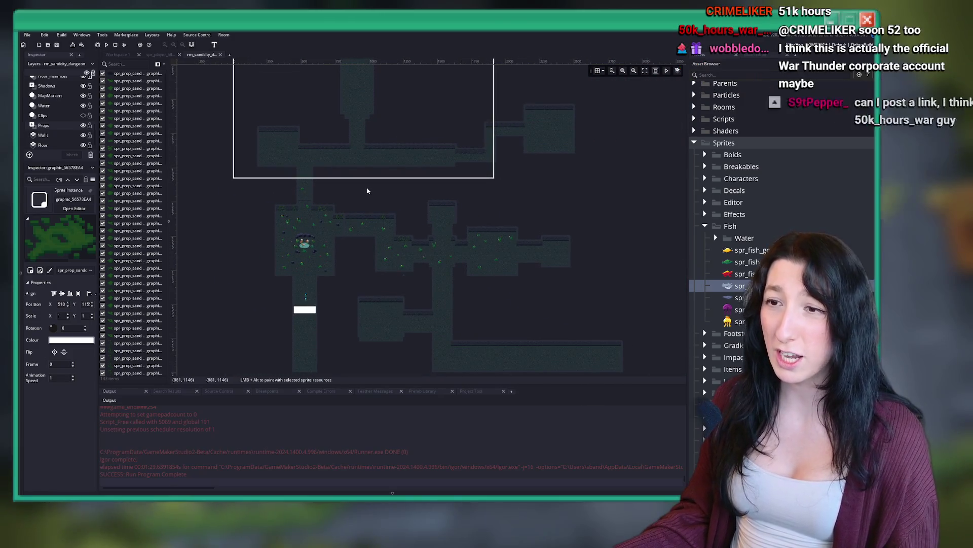
{"action": "scroll", "coordinate": [270, 210], "scroll_direction": "up", "scroll_amount": 4}
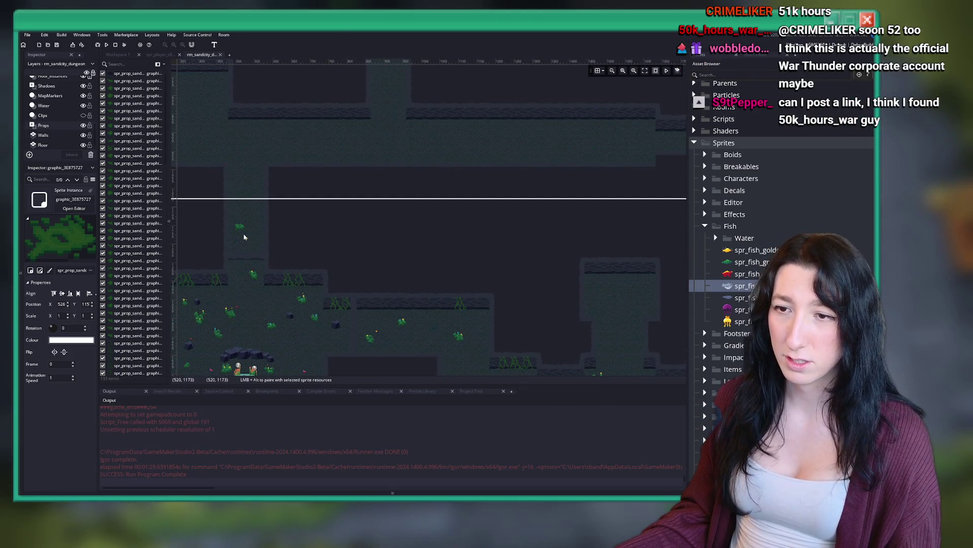
{"action": "scroll", "coordinate": [239, 232], "scroll_direction": "up", "scroll_amount": 1}
{"action": "scroll", "coordinate": [367, 200], "scroll_direction": "down", "scroll_amount": 3}
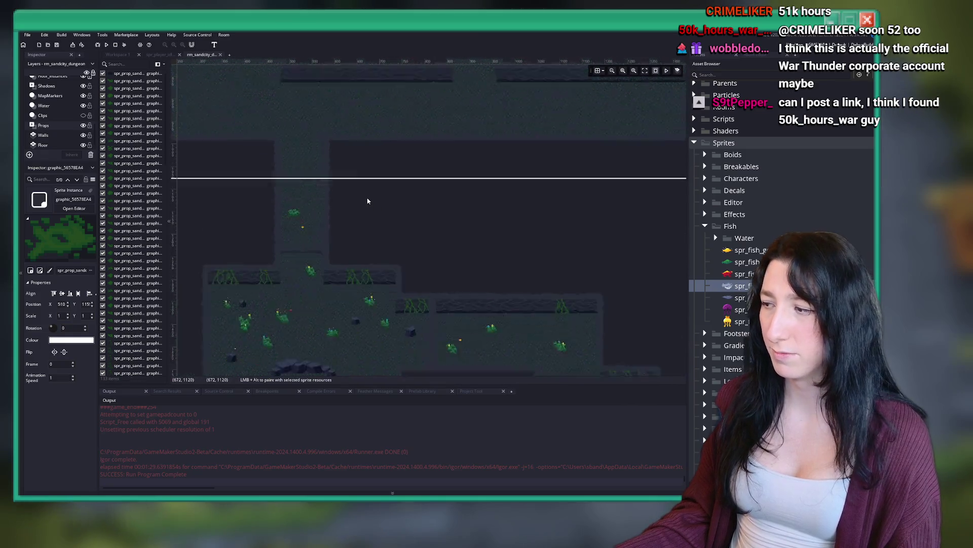
{"action": "scroll", "coordinate": [522, 217], "scroll_direction": "down", "scroll_amount": 3}
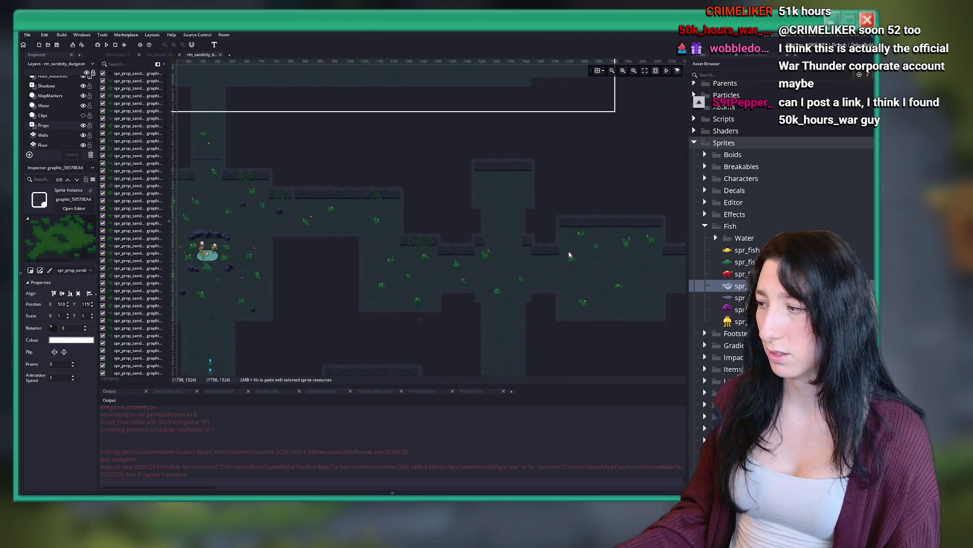
{"action": "scroll", "coordinate": [571, 254], "scroll_direction": "up", "scroll_amount": 3}
{"action": "scroll", "coordinate": [450, 187], "scroll_direction": "up", "scroll_amount": 2}
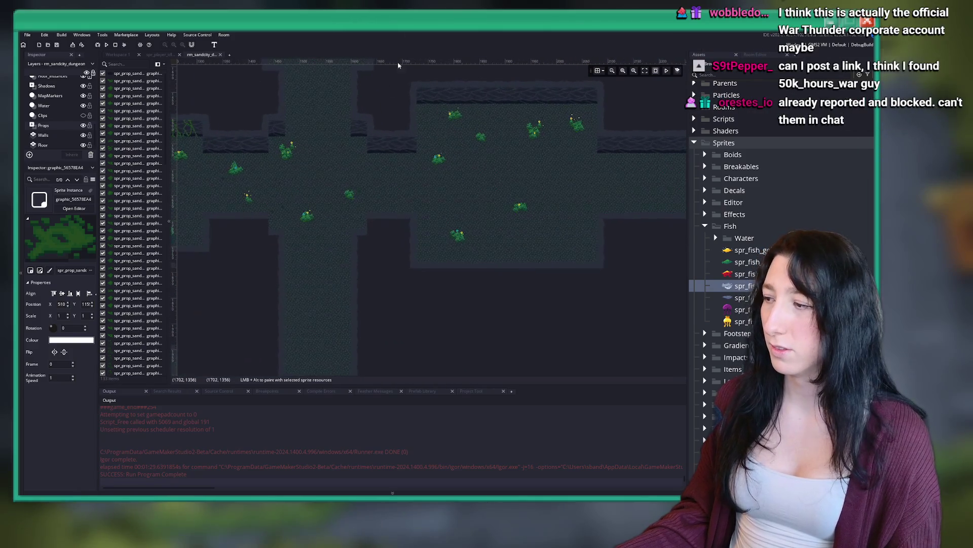
{"action": "scroll", "coordinate": [367, 147], "scroll_direction": "down", "scroll_amount": 2}
{"action": "scroll", "coordinate": [376, 174], "scroll_direction": "up", "scroll_amount": 3}
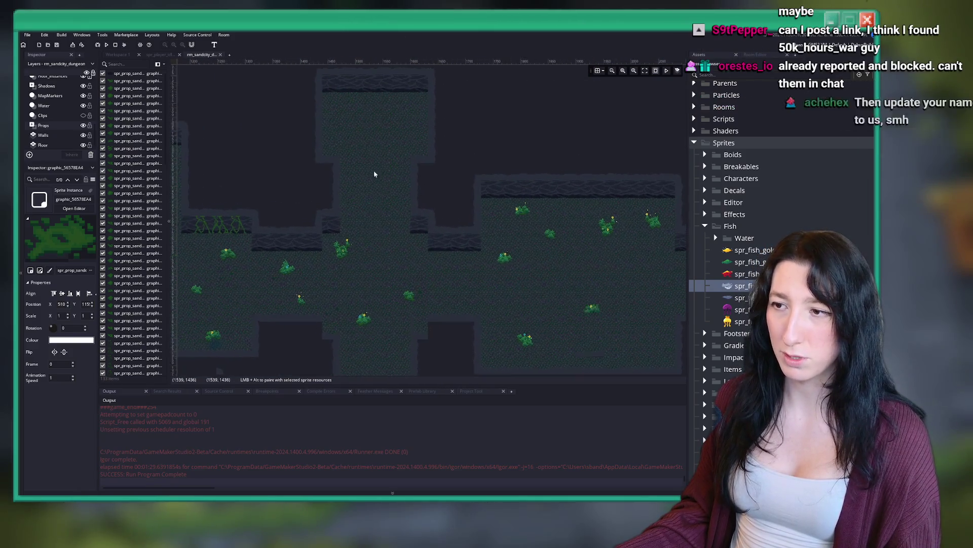
{"action": "scroll", "coordinate": [367, 179], "scroll_direction": "up", "scroll_amount": 2}
Pan along the upper corridor floor and select the small plant sprite there.
{"action": "left_click_drag", "start_coordinate": [278, 154], "coordinate": [455, 234]}
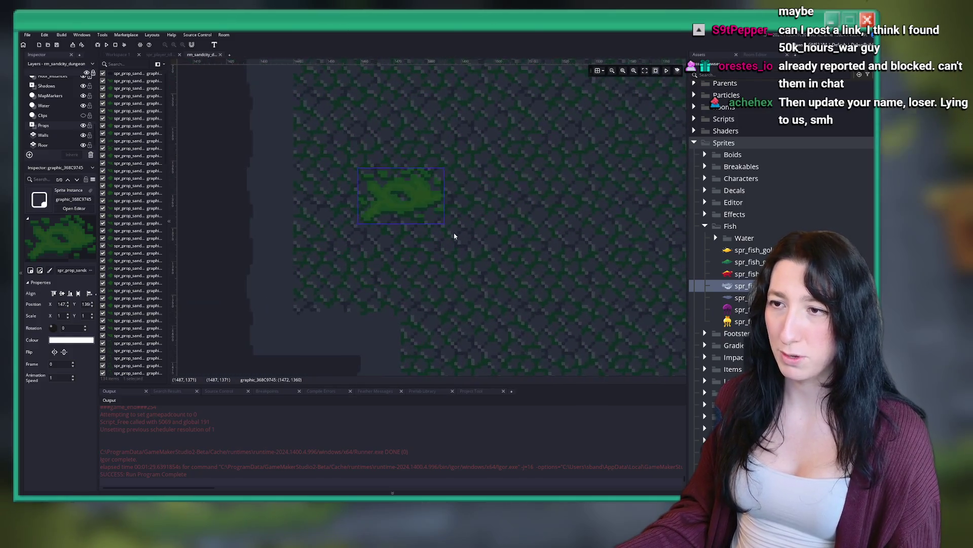
{"action": "scroll", "coordinate": [454, 234], "scroll_direction": "down", "scroll_amount": 3}
{"action": "left_click", "coordinate": [446, 222]}
{"action": "scroll", "coordinate": [454, 222], "scroll_direction": "down", "scroll_amount": 1}
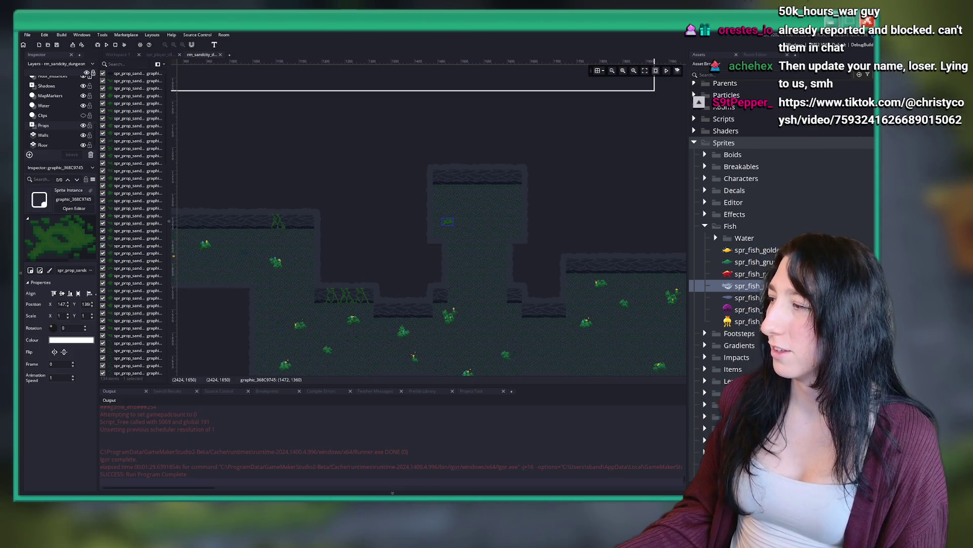
{"action": "key", "text": "alt+Tab"}
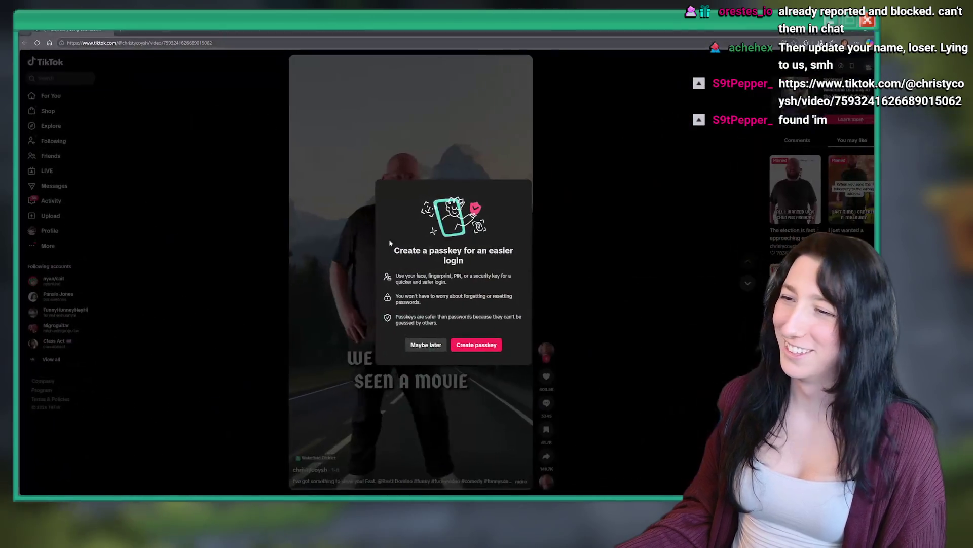
Decline the TikTok passkey prompt with Maybe later, mute the video, then return to GameMaker.
{"action": "left_click", "coordinate": [426, 345]}
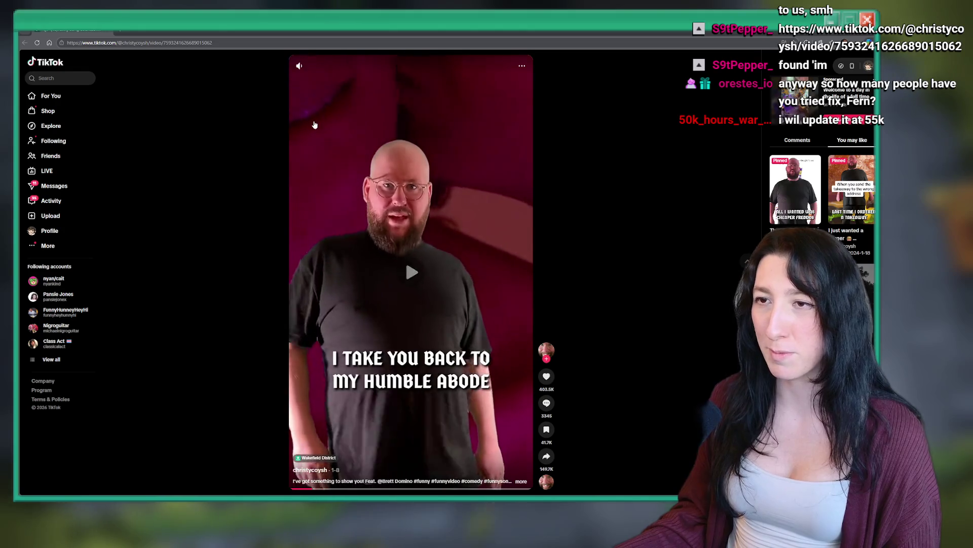
{"action": "left_click", "coordinate": [300, 65]}
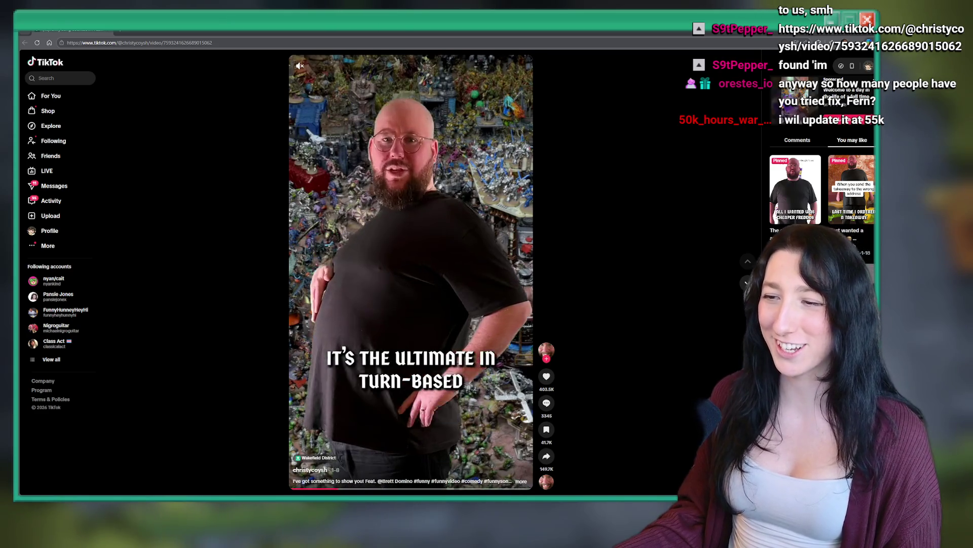
{"action": "key", "text": "alt+Tab"}
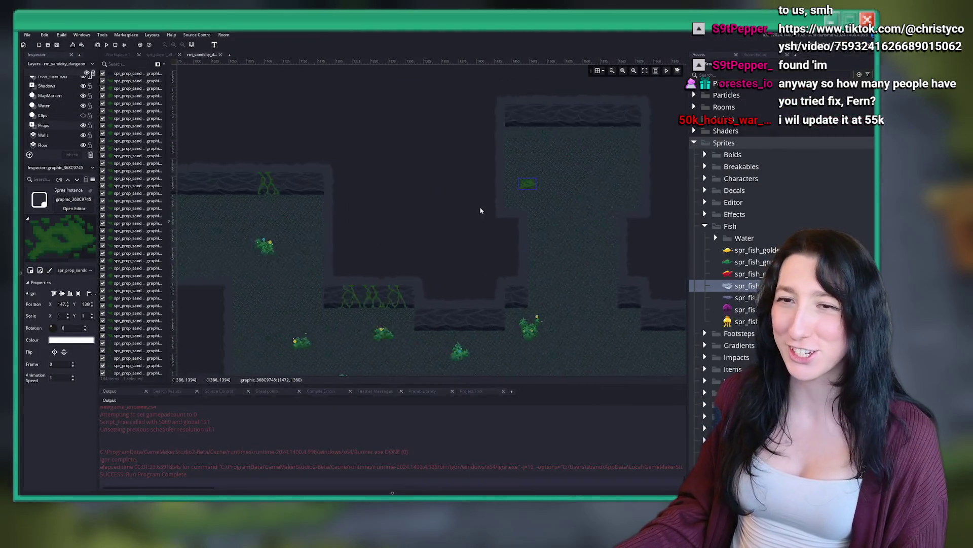
On Grass_Instances, select the corridor grass props and paste copies in the rooms further right.
{"action": "scroll", "coordinate": [528, 245], "scroll_direction": "up", "scroll_amount": 3}
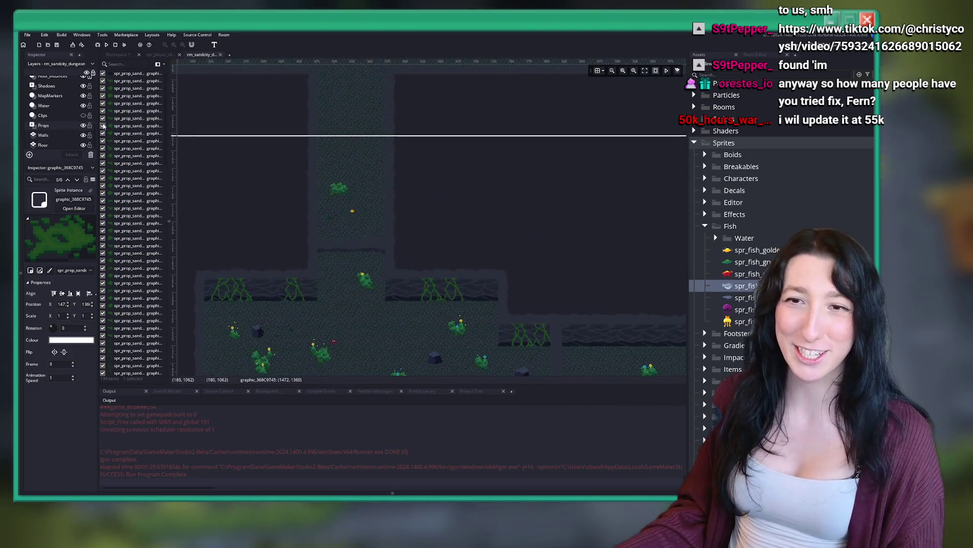
{"action": "scroll", "coordinate": [45, 98], "scroll_direction": "up", "scroll_amount": 3}
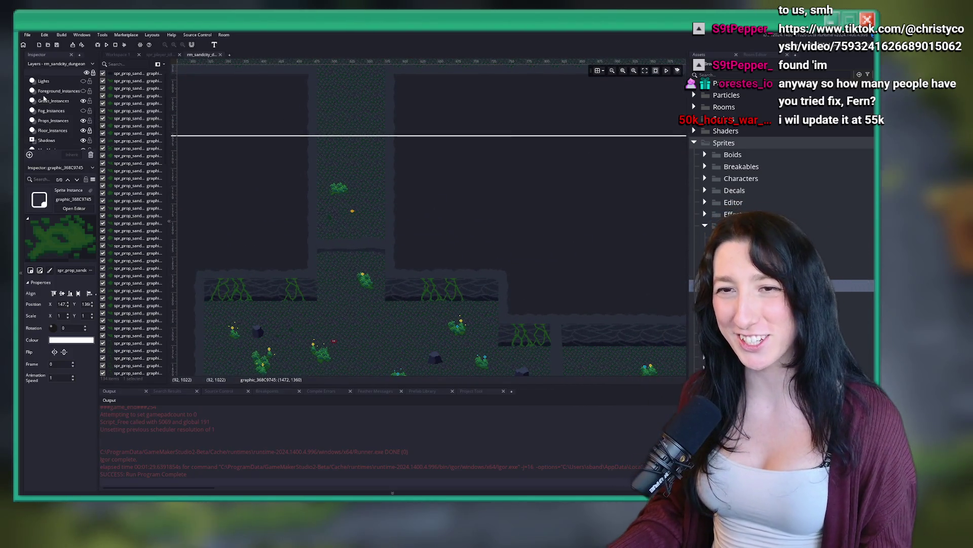
{"action": "left_click", "coordinate": [45, 99]}
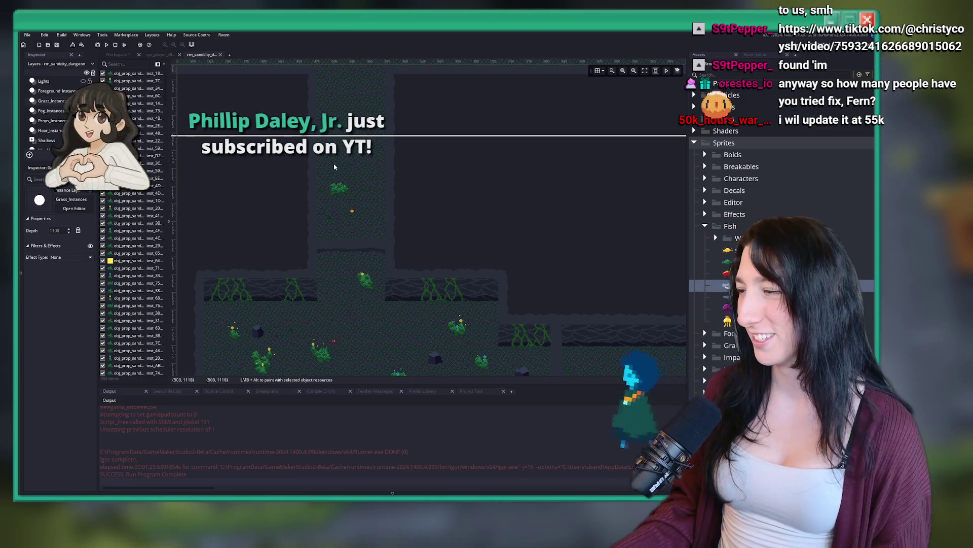
{"action": "left_click_drag", "start_coordinate": [337, 153], "coordinate": [278, 205]}
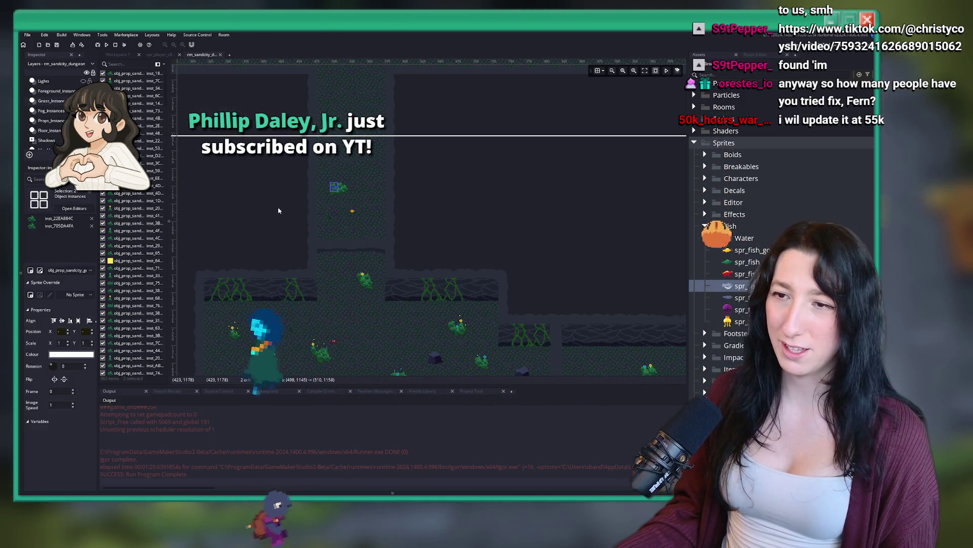
{"action": "scroll", "coordinate": [563, 244], "scroll_direction": "down", "scroll_amount": 3}
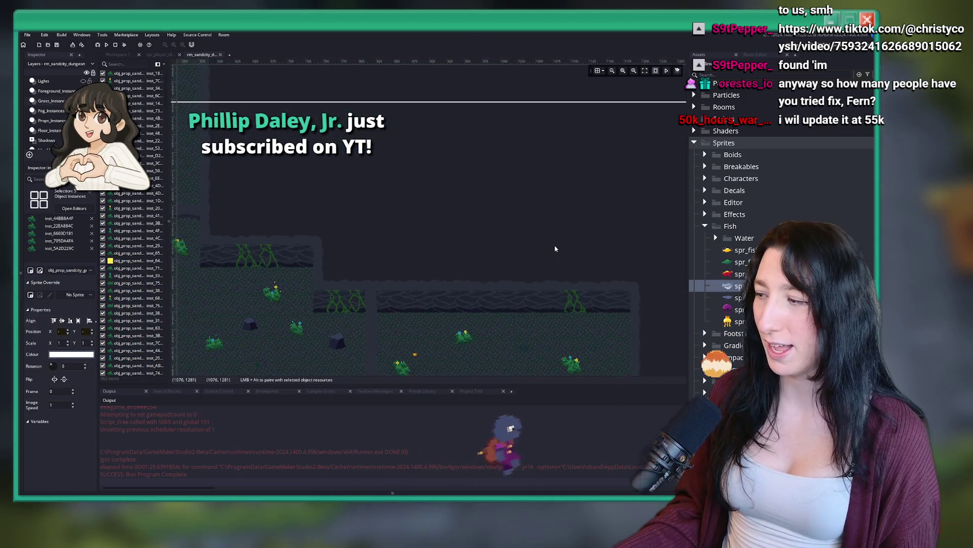
{"action": "scroll", "coordinate": [575, 207], "scroll_direction": "right", "scroll_amount": 2}
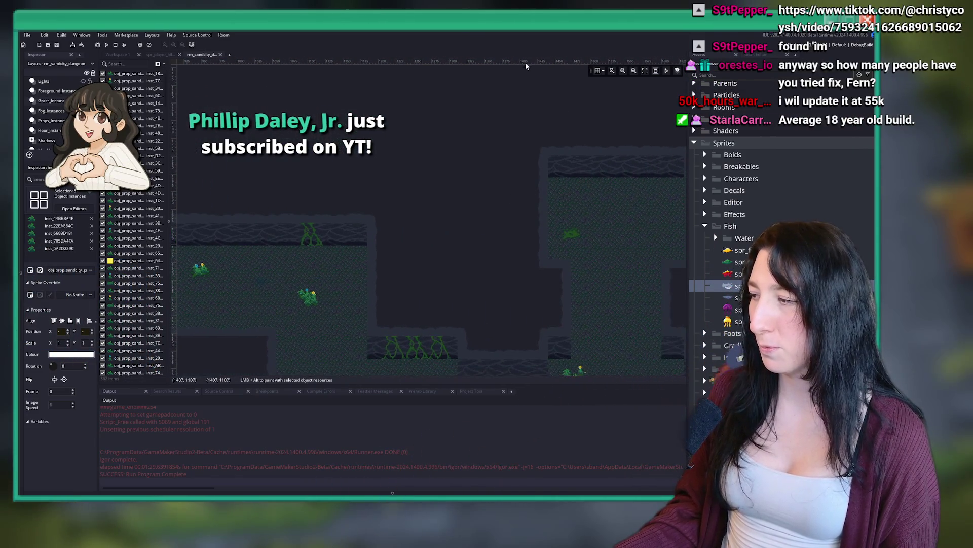
{"action": "left_click_drag", "start_coordinate": [608, 204], "coordinate": [399, 189]}
{"action": "scroll", "coordinate": [369, 217], "scroll_direction": "up", "scroll_amount": 4}
{"action": "key", "text": "ctrl+v"}
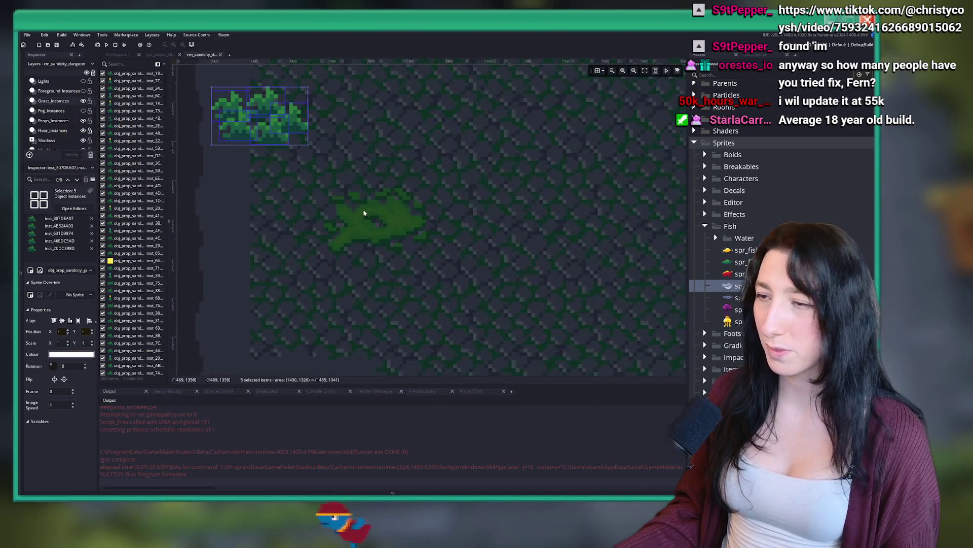
Zoom around the grass-covered room and make Props the active layer.
{"action": "scroll", "coordinate": [368, 224], "scroll_direction": "up", "scroll_amount": 2}
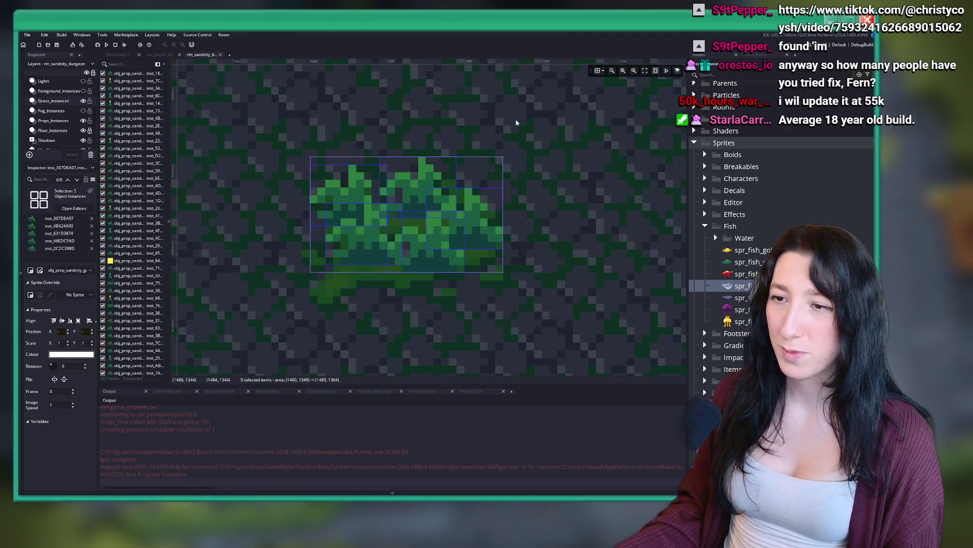
{"action": "scroll", "coordinate": [522, 136], "scroll_direction": "down", "scroll_amount": 6}
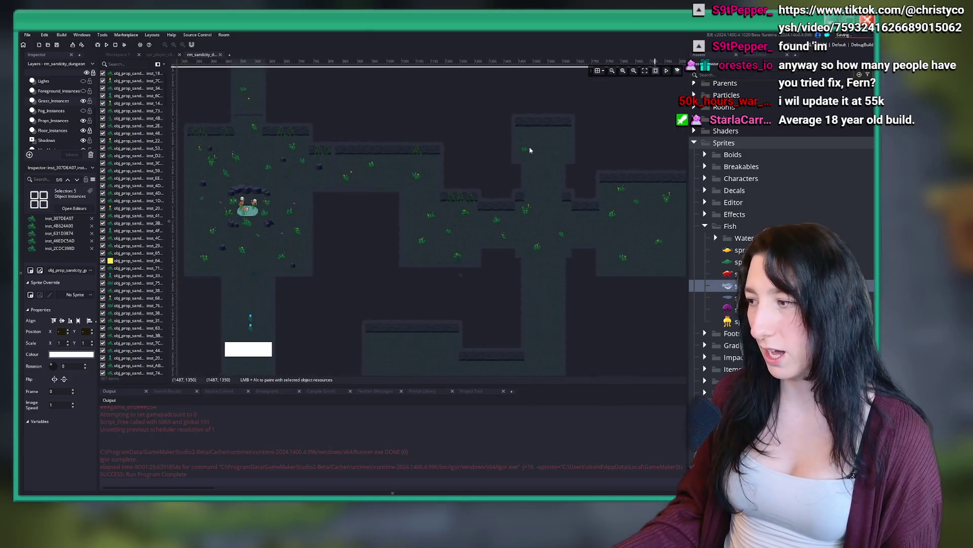
{"action": "scroll", "coordinate": [283, 157], "scroll_direction": "up", "scroll_amount": 3}
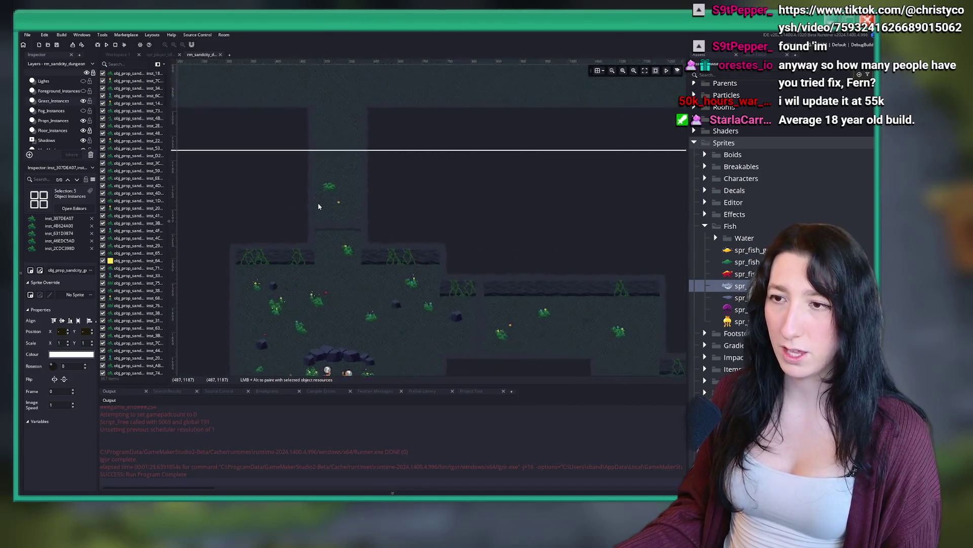
{"action": "scroll", "coordinate": [316, 202], "scroll_direction": "down", "scroll_amount": 3}
{"action": "scroll", "coordinate": [57, 132], "scroll_direction": "down", "scroll_amount": 2}
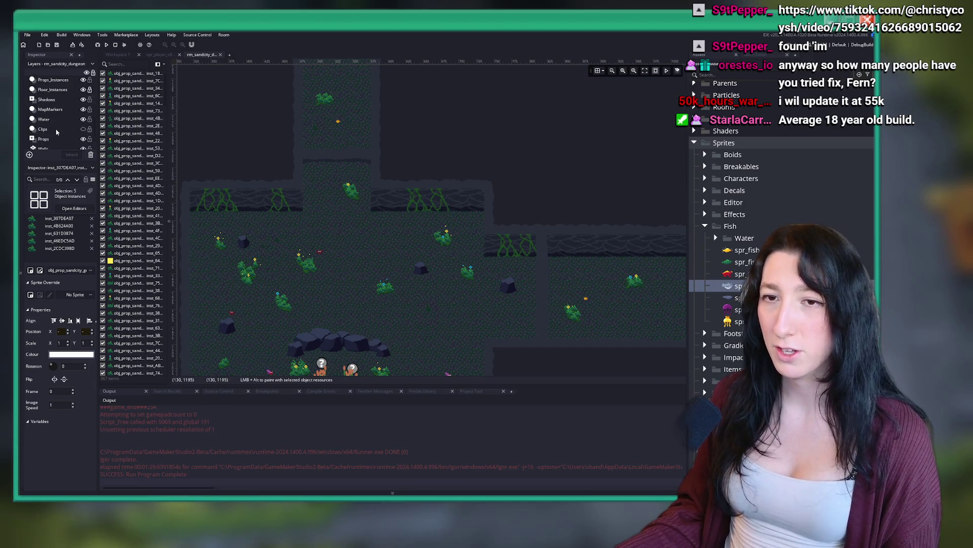
{"action": "left_click", "coordinate": [63, 125]}
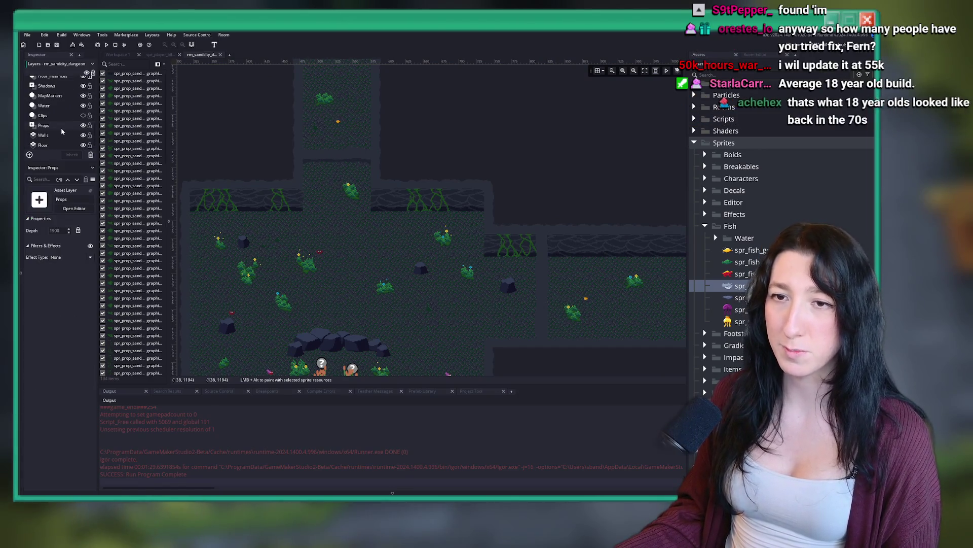
Select the plant prop in the small upper cave room on the Props layer.
{"action": "scroll", "coordinate": [365, 190], "scroll_direction": "up", "scroll_amount": 3}
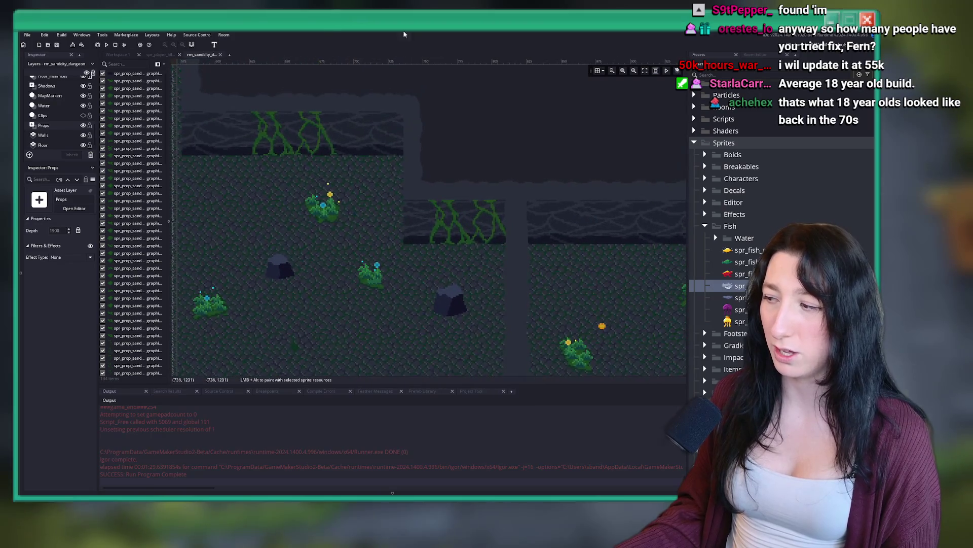
{"action": "scroll", "coordinate": [403, 189], "scroll_direction": "up", "scroll_amount": 2}
{"action": "left_click", "coordinate": [308, 274]}
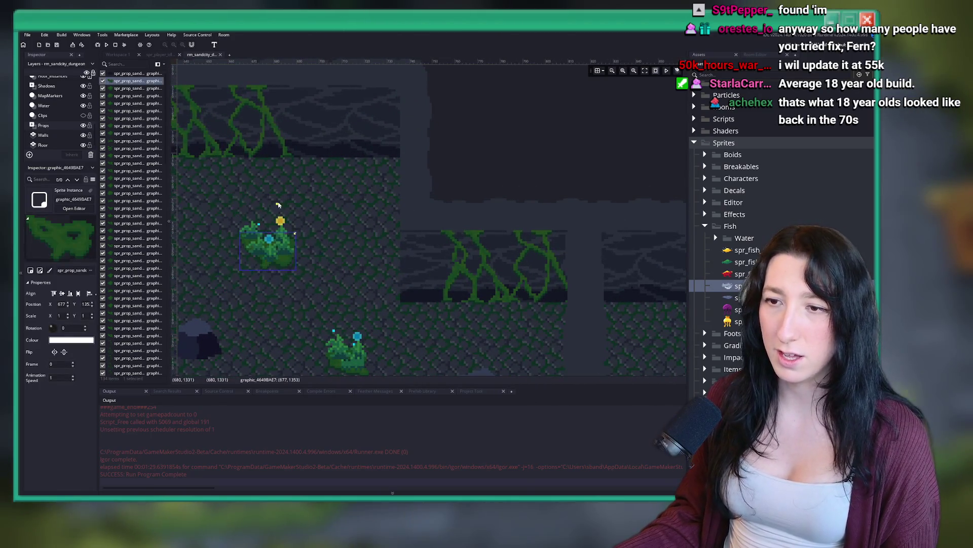
{"action": "scroll", "coordinate": [380, 167], "scroll_direction": "down", "scroll_amount": 5}
{"action": "scroll", "coordinate": [524, 174], "scroll_direction": "up", "scroll_amount": 5}
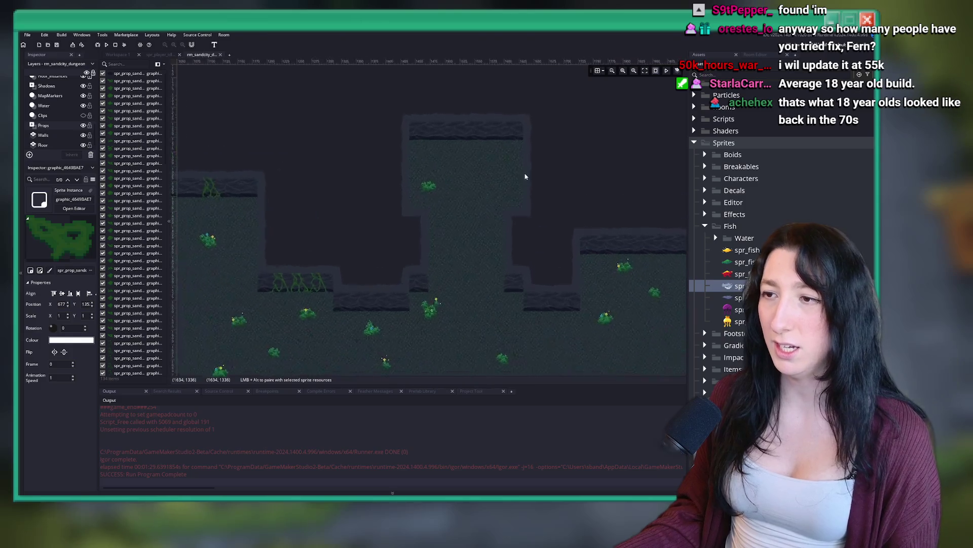
{"action": "left_click", "coordinate": [249, 255]}
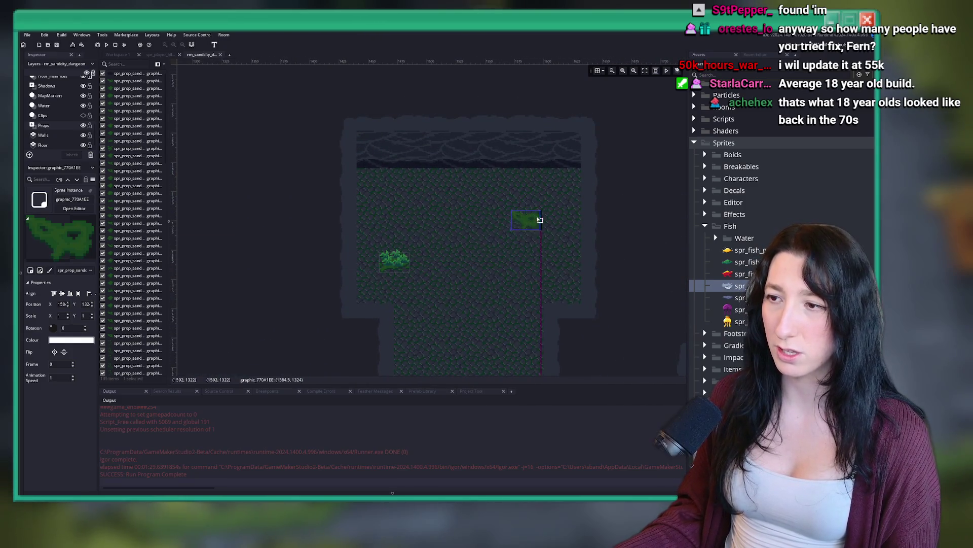
{"action": "scroll", "coordinate": [558, 242], "scroll_direction": "down", "scroll_amount": 5}
{"action": "scroll", "coordinate": [304, 264], "scroll_direction": "up", "scroll_amount": 3}
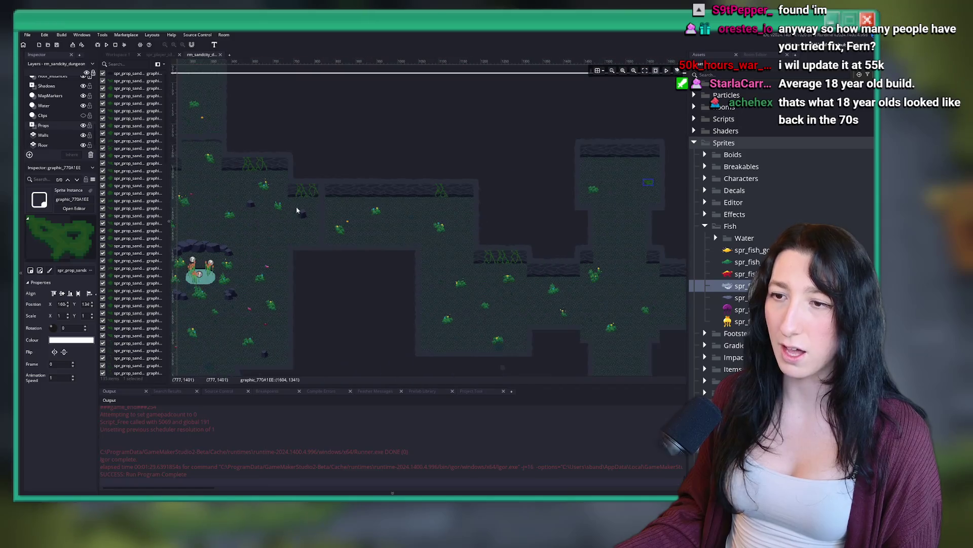
{"action": "scroll", "coordinate": [330, 253], "scroll_direction": "up", "scroll_amount": 4}
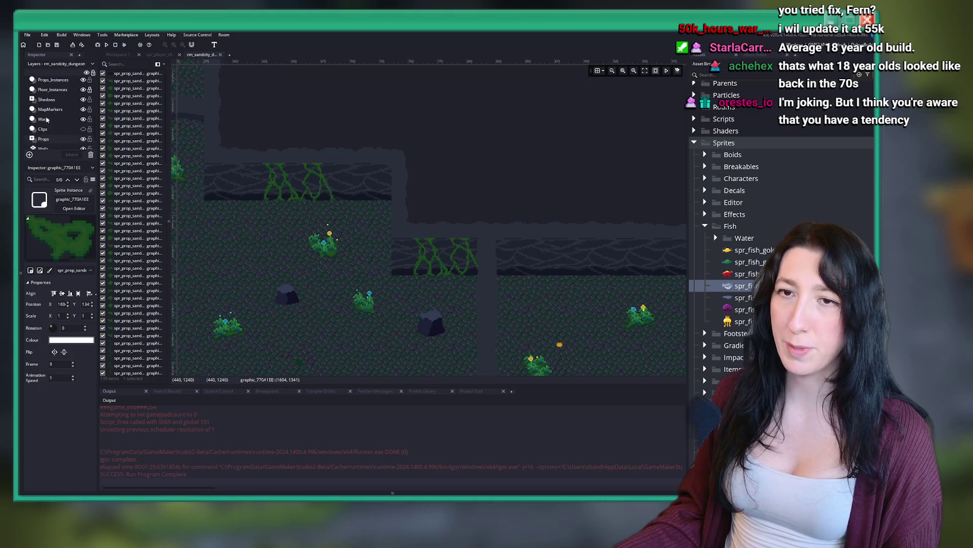
{"action": "scroll", "coordinate": [60, 130], "scroll_direction": "up", "scroll_amount": 2}
On Grass_Instances, select the grass bushes, paste a copy and move it into the upper room.
{"action": "left_click", "coordinate": [53, 101]}
{"action": "left_click_drag", "start_coordinate": [280, 211], "coordinate": [367, 274]}
{"action": "scroll", "coordinate": [374, 252], "scroll_direction": "down", "scroll_amount": 4}
{"action": "scroll", "coordinate": [363, 245], "scroll_direction": "right", "scroll_amount": 10}
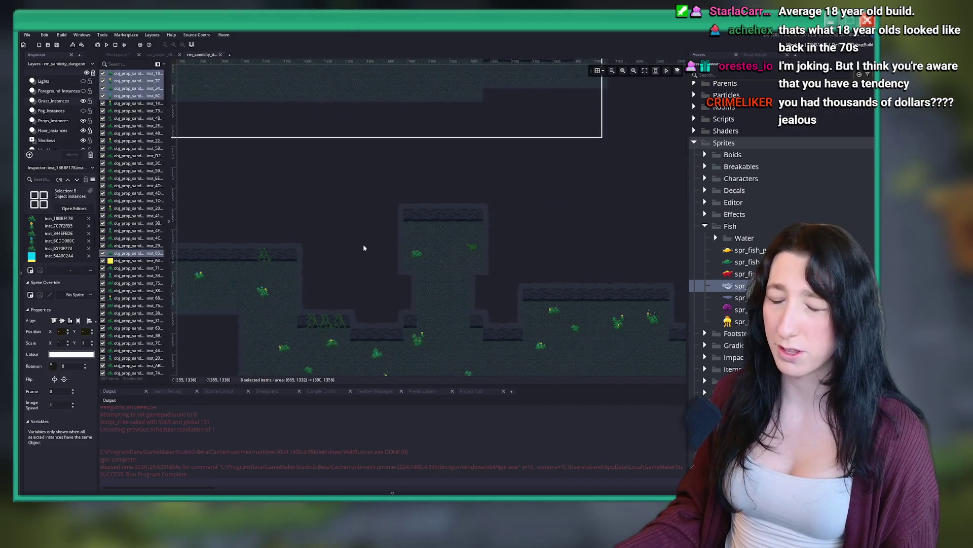
{"action": "scroll", "coordinate": [386, 226], "scroll_direction": "up", "scroll_amount": 5}
{"action": "key", "text": "ctrl+v"}
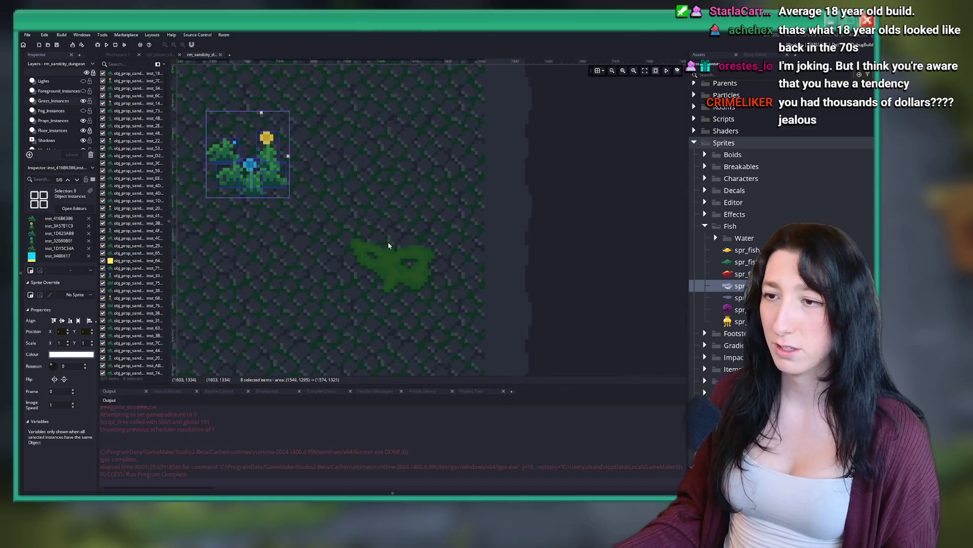
{"action": "mouse_move", "coordinate": [264, 183]}
{"action": "left_mouse_down"}
{"action": "mouse_move", "coordinate": [409, 271]}
{"action": "mouse_move", "coordinate": [398, 263]}
{"action": "mouse_move", "coordinate": [366, 293]}
{"action": "mouse_move", "coordinate": [405, 286]}
{"action": "mouse_move", "coordinate": [390, 285]}
{"action": "left_mouse_up"}
{"action": "scroll", "coordinate": [405, 271], "scroll_direction": "up", "scroll_amount": 3}
{"action": "scroll", "coordinate": [411, 331], "scroll_direction": "down", "scroll_amount": 6}
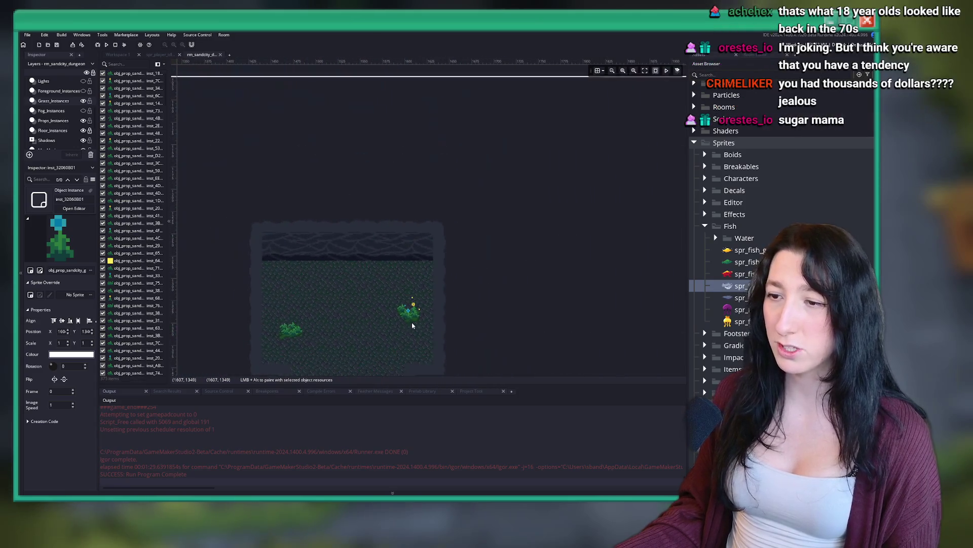
{"action": "scroll", "coordinate": [372, 200], "scroll_direction": "down", "scroll_amount": 5}
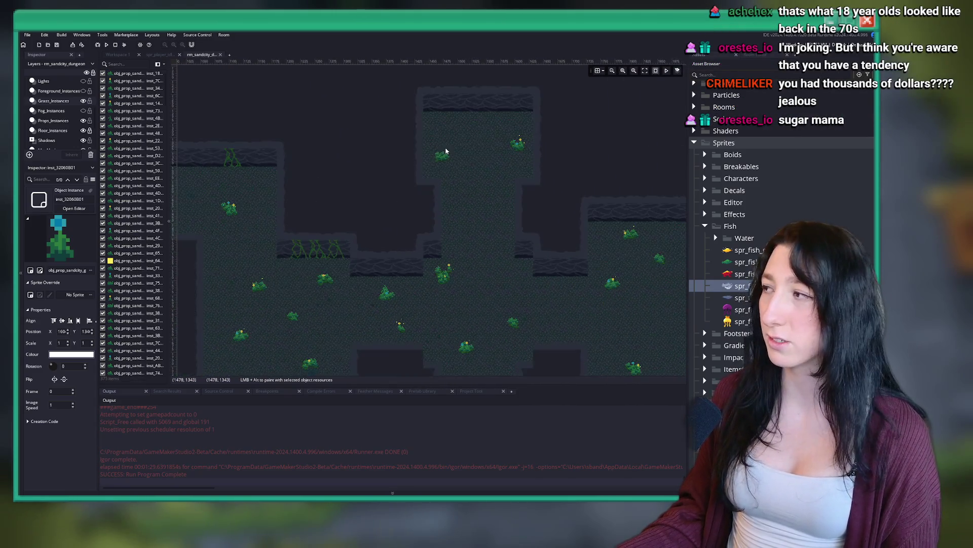
{"action": "scroll", "coordinate": [279, 211], "scroll_direction": "up", "scroll_amount": 2}
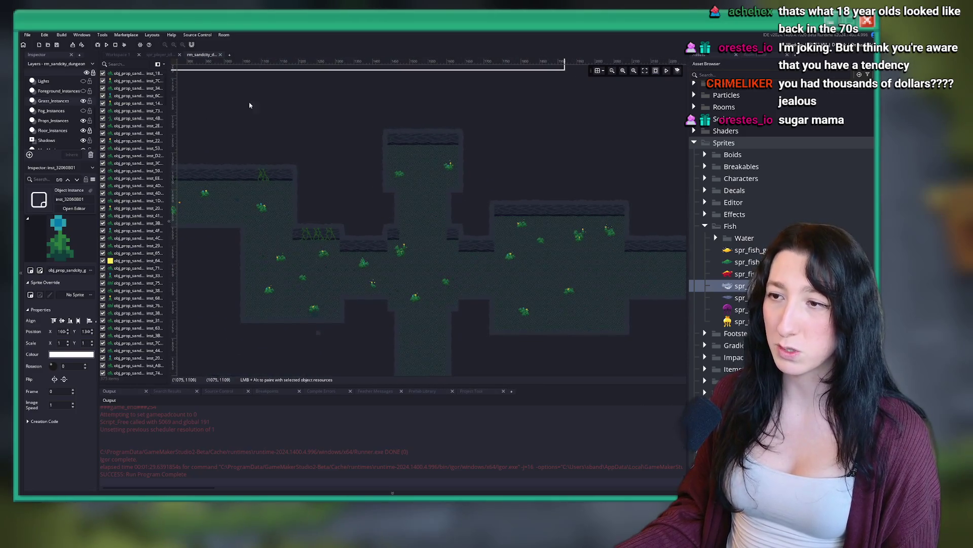
On the Props layer, drag the three plant props near the fish pond into the upper room.
{"action": "left_click_drag", "start_coordinate": [232, 165], "coordinate": [484, 217]}
{"action": "scroll", "coordinate": [248, 249], "scroll_direction": "up", "scroll_amount": 4}
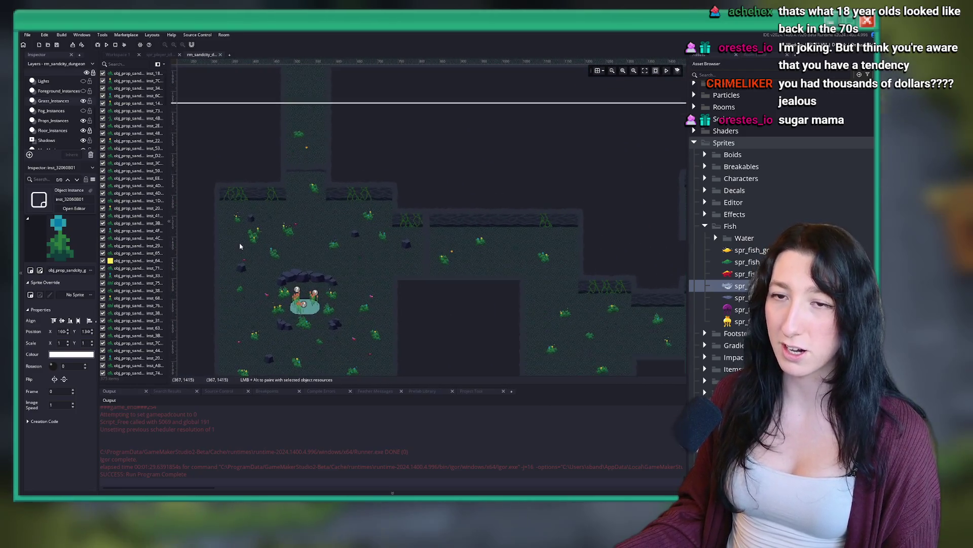
{"action": "scroll", "coordinate": [74, 140], "scroll_direction": "down", "scroll_amount": 3}
{"action": "left_click", "coordinate": [65, 127]}
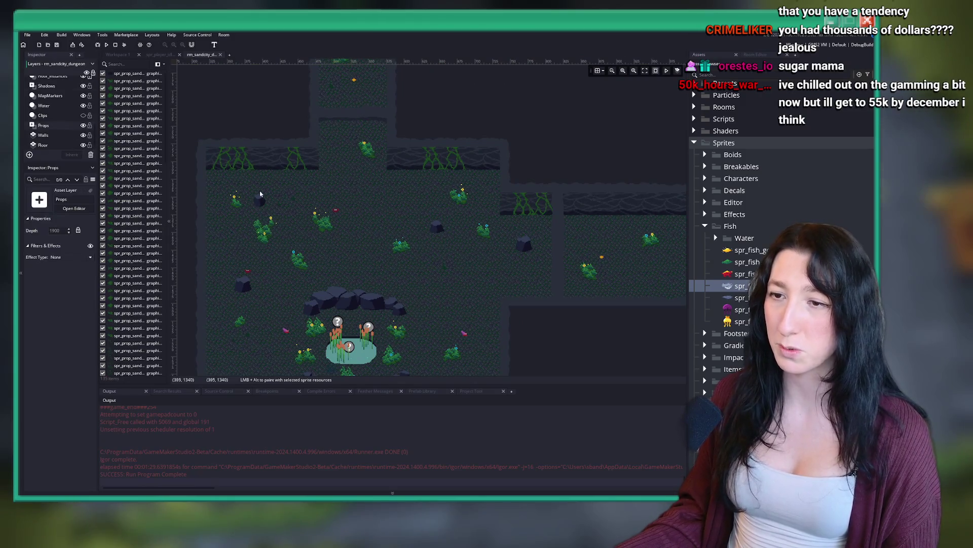
{"action": "scroll", "coordinate": [268, 228], "scroll_direction": "up", "scroll_amount": 3}
{"action": "left_click_drag", "start_coordinate": [385, 253], "coordinate": [413, 216]}
{"action": "scroll", "coordinate": [413, 216], "scroll_direction": "down", "scroll_amount": 5}
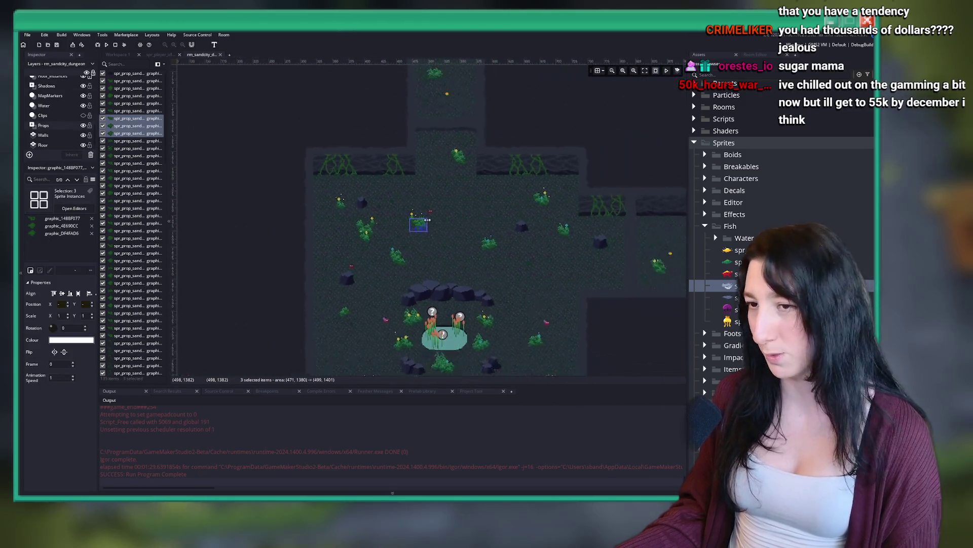
{"action": "scroll", "coordinate": [420, 203], "scroll_direction": "up", "scroll_amount": 3}
{"action": "scroll", "coordinate": [426, 239], "scroll_direction": "up", "scroll_amount": 2}
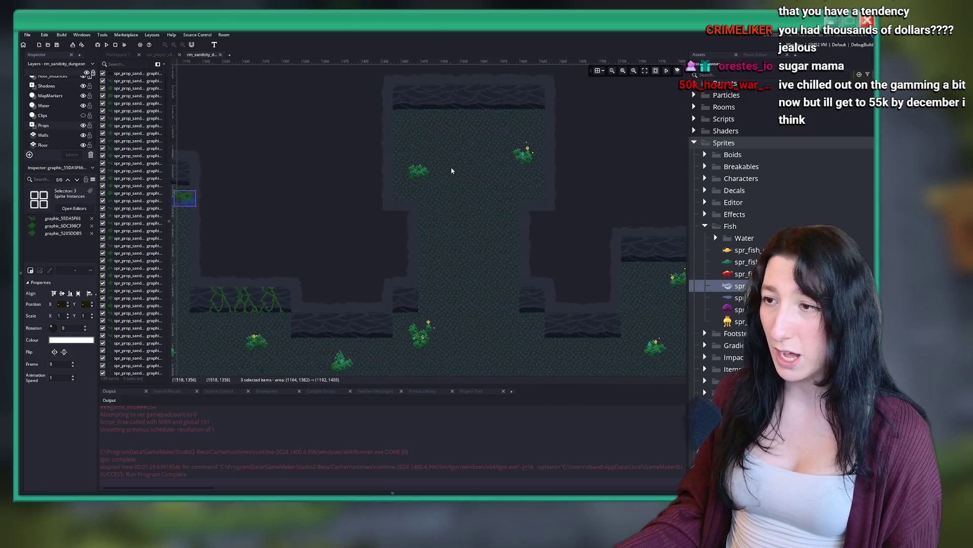
{"action": "left_click_drag", "start_coordinate": [241, 227], "coordinate": [522, 188]}
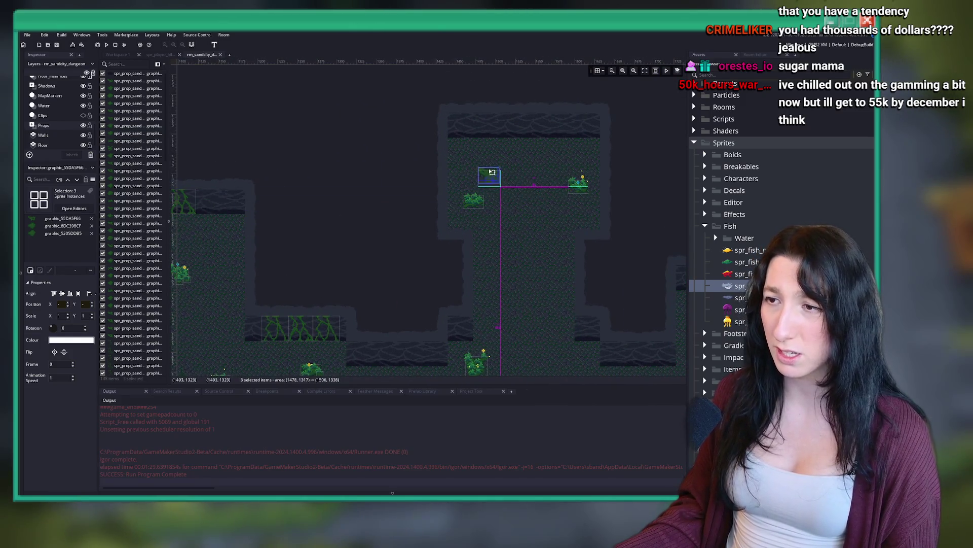
{"action": "scroll", "coordinate": [487, 225], "scroll_direction": "down", "scroll_amount": 3}
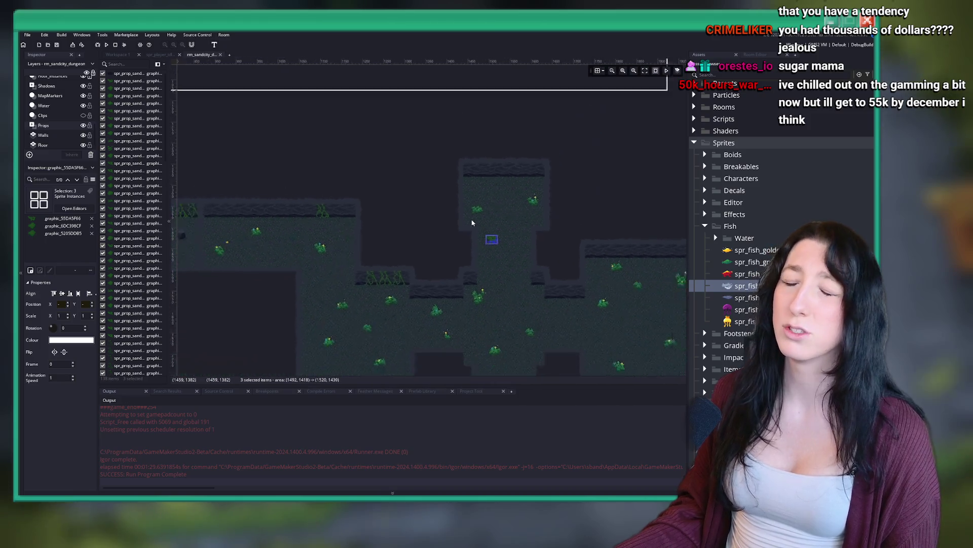
{"action": "scroll", "coordinate": [481, 206], "scroll_direction": "up", "scroll_amount": 3}
{"action": "scroll", "coordinate": [481, 206], "scroll_direction": "up", "scroll_amount": 5}
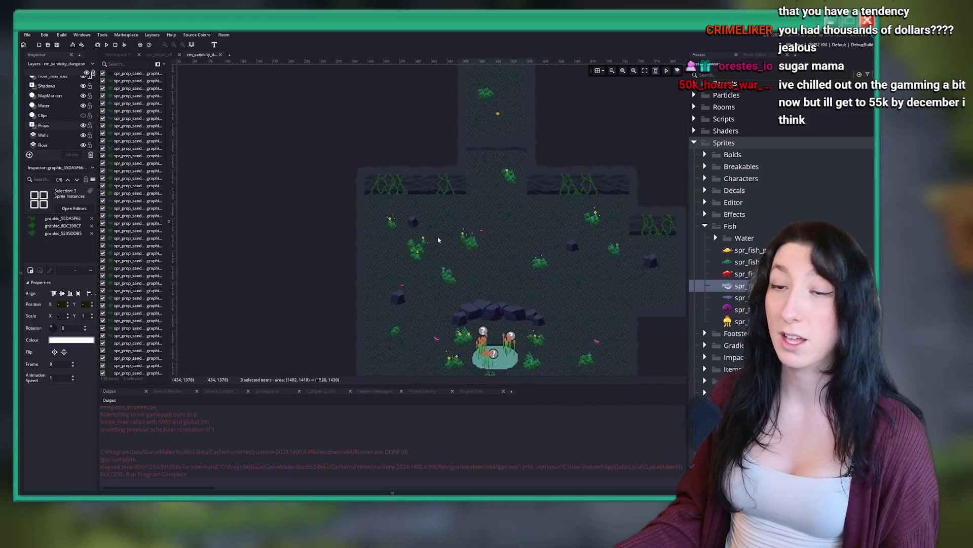
{"action": "left_click_drag", "start_coordinate": [445, 217], "coordinate": [275, 207]}
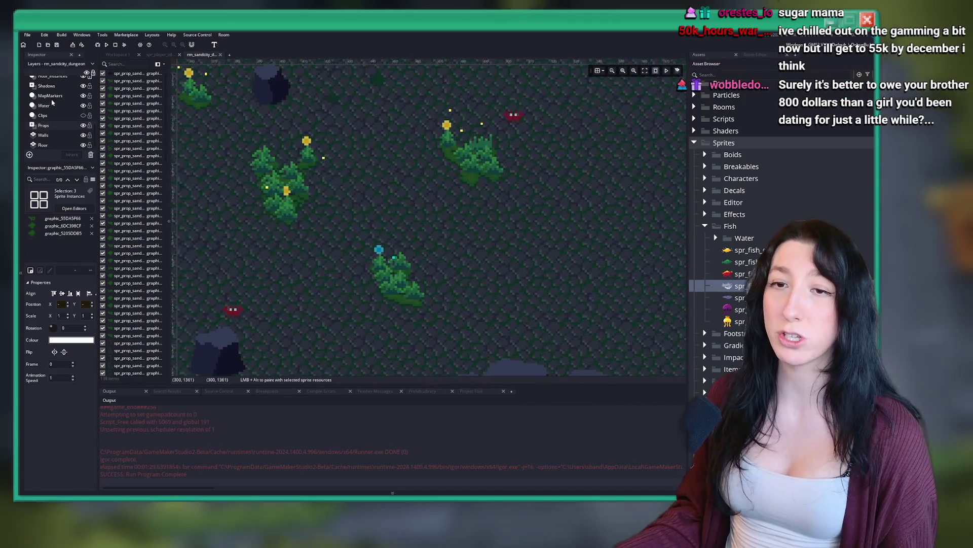
{"action": "left_click", "coordinate": [69, 114]}
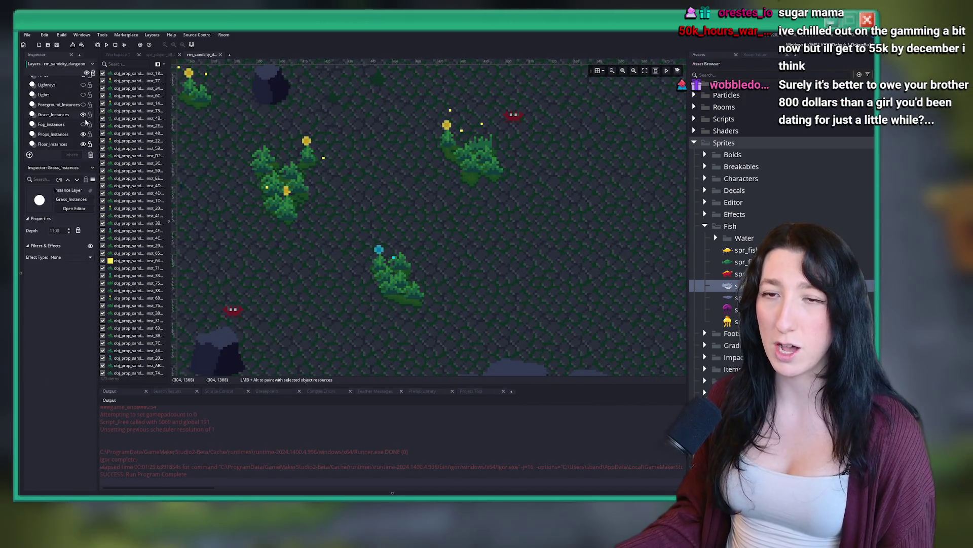
Select a grass plant cluster, paste a copy, and move it to the right.
{"action": "left_click_drag", "start_coordinate": [251, 137], "coordinate": [307, 204]}
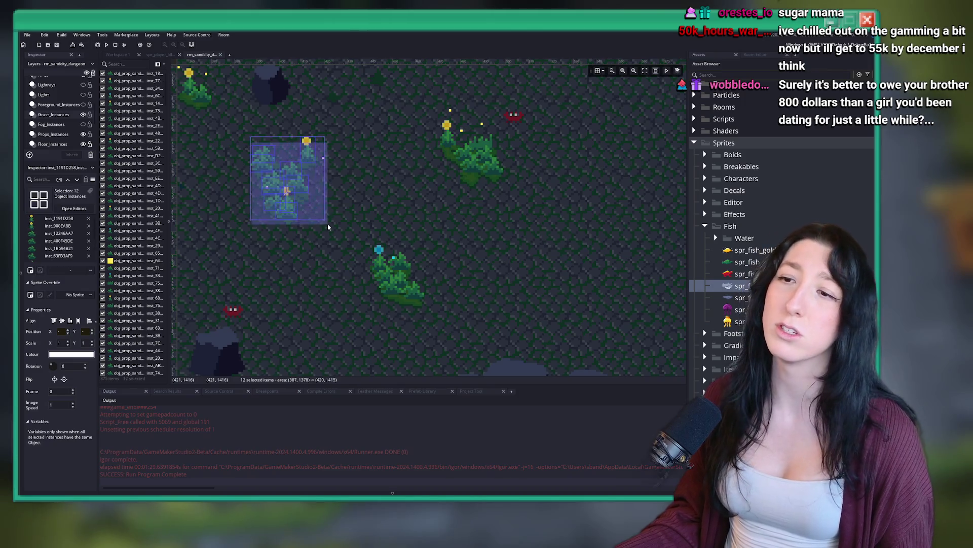
{"action": "scroll", "coordinate": [327, 226], "scroll_direction": "down", "scroll_amount": 4}
{"action": "scroll", "coordinate": [269, 177], "scroll_direction": "up", "scroll_amount": 3}
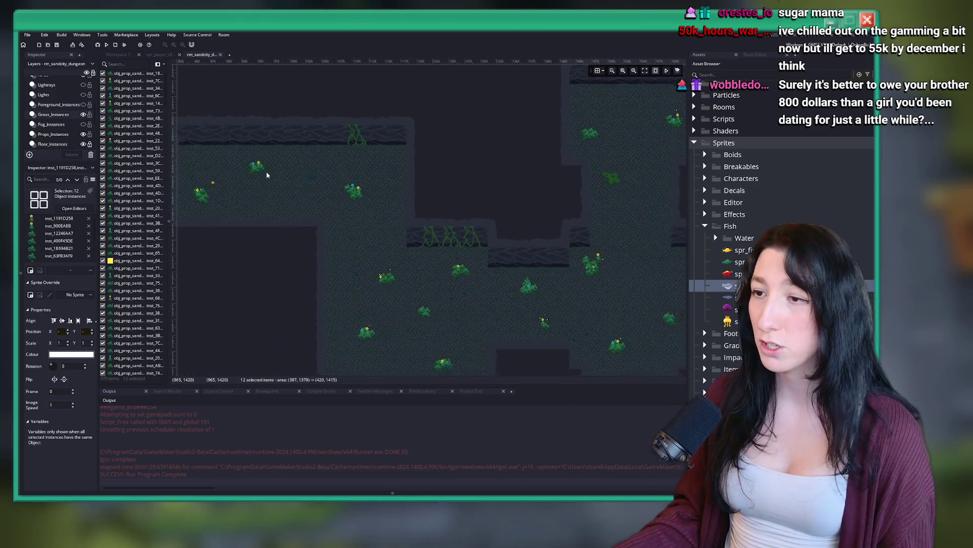
{"action": "scroll", "coordinate": [464, 213], "scroll_direction": "down", "scroll_amount": 3}
{"action": "scroll", "coordinate": [463, 239], "scroll_direction": "up", "scroll_amount": 4}
{"action": "key", "text": "ctrl+v"}
{"action": "mouse_move", "coordinate": [274, 262]}
{"action": "left_mouse_down"}
{"action": "mouse_move", "coordinate": [471, 259]}
{"action": "mouse_move", "coordinate": [481, 281]}
{"action": "left_mouse_up"}
{"action": "scroll", "coordinate": [436, 256], "scroll_direction": "up", "scroll_amount": 2}
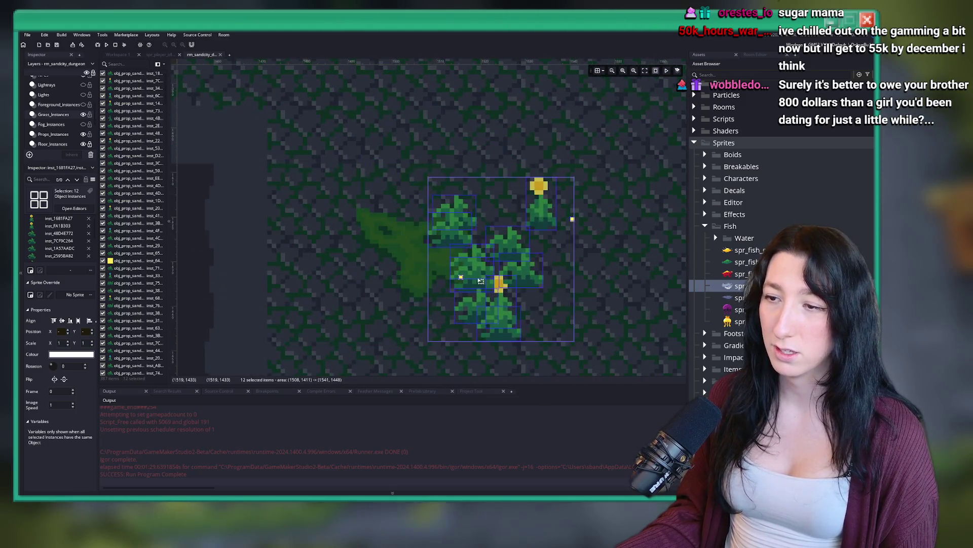
{"action": "scroll", "coordinate": [480, 281], "scroll_direction": "down", "scroll_amount": 4}
{"action": "scroll", "coordinate": [477, 282], "scroll_direction": "up", "scroll_amount": 3}
{"action": "scroll", "coordinate": [360, 251], "scroll_direction": "down", "scroll_amount": 1}
{"action": "scroll", "coordinate": [409, 240], "scroll_direction": "up", "scroll_amount": 1}
{"action": "left_click", "coordinate": [409, 243]}
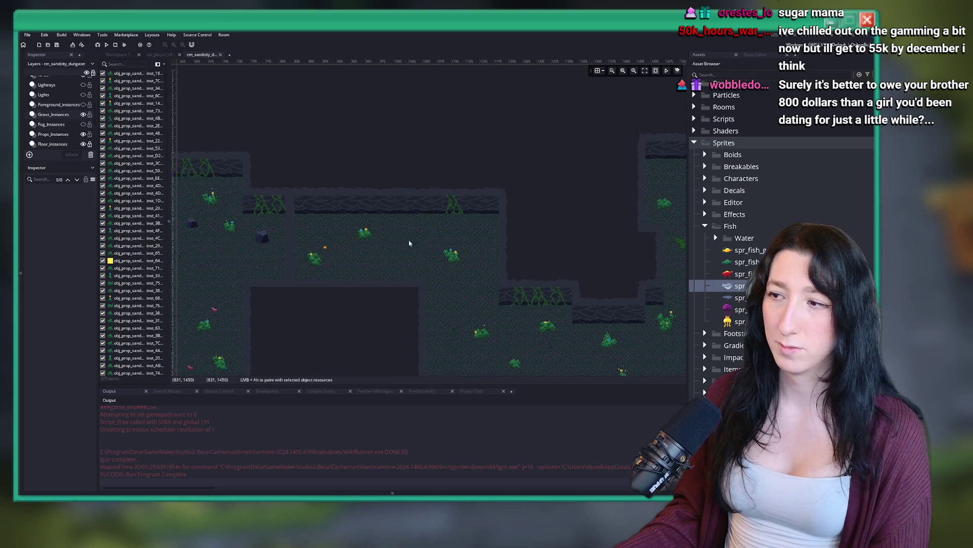
Paste another copy of the nine grass instances and move it right and down onto the floor.
{"action": "scroll", "coordinate": [440, 238], "scroll_direction": "up", "scroll_amount": 4}
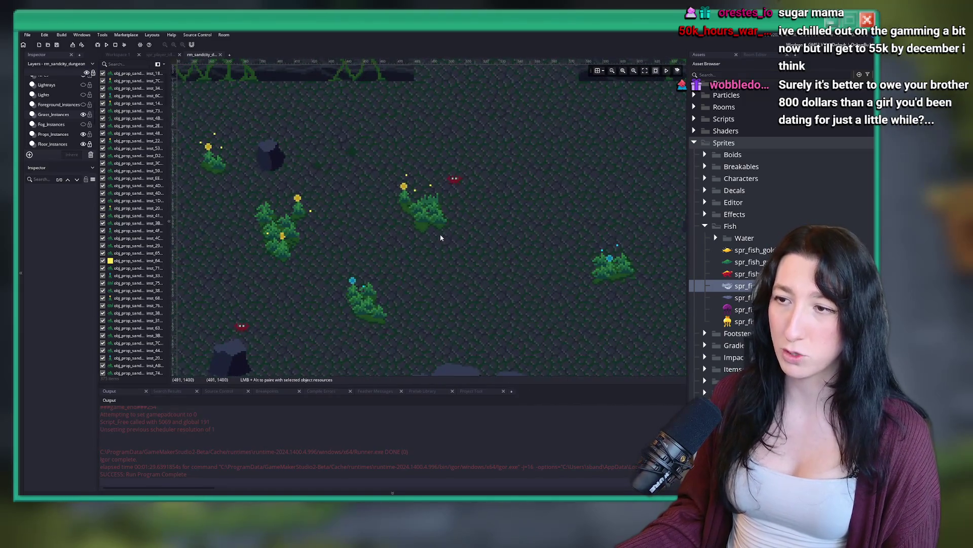
{"action": "left_click_drag", "start_coordinate": [440, 238], "coordinate": [398, 173]}
{"action": "scroll", "coordinate": [405, 244], "scroll_direction": "down", "scroll_amount": 4}
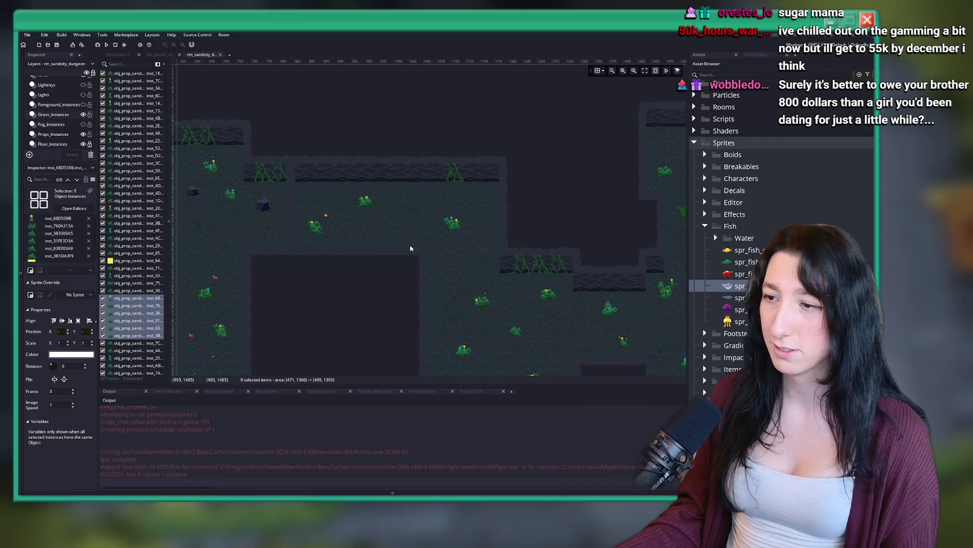
{"action": "key", "text": "ctrl+v"}
{"action": "scroll", "coordinate": [409, 222], "scroll_direction": "up", "scroll_amount": 4}
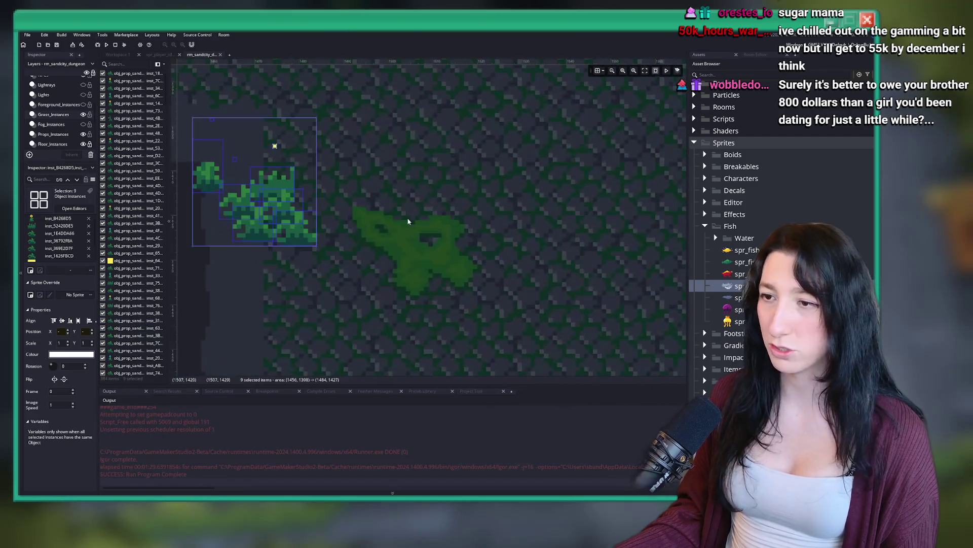
{"action": "mouse_move", "coordinate": [300, 225]}
{"action": "left_mouse_down"}
{"action": "mouse_move", "coordinate": [458, 263]}
{"action": "mouse_move", "coordinate": [446, 258]}
{"action": "left_mouse_up"}
{"action": "scroll", "coordinate": [524, 211], "scroll_direction": "down", "scroll_amount": 2}
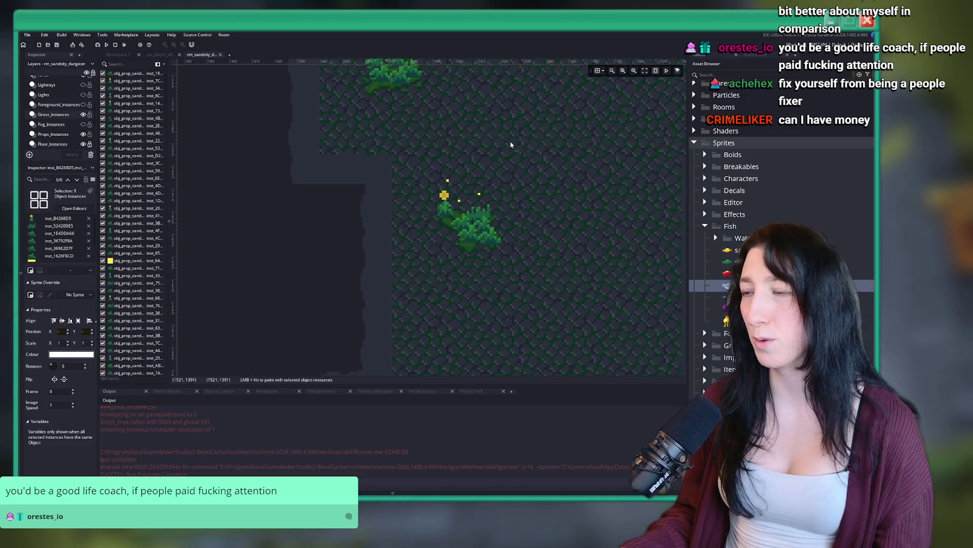
On the Props layer, move the bush sprite near the pond to a new floor spot.
{"action": "scroll", "coordinate": [279, 147], "scroll_direction": "down", "scroll_amount": 5}
{"action": "scroll", "coordinate": [283, 147], "scroll_direction": "up", "scroll_amount": 2}
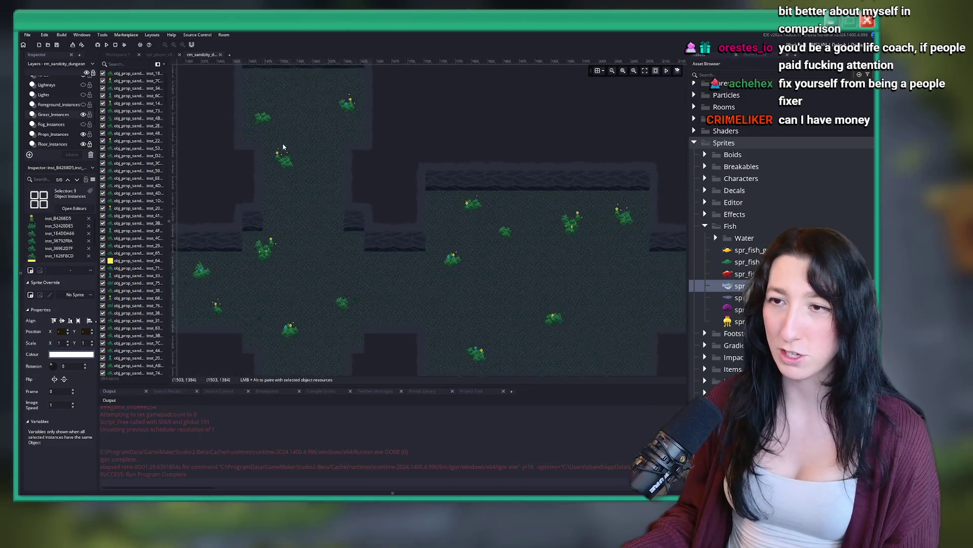
{"action": "scroll", "coordinate": [282, 147], "scroll_direction": "down", "scroll_amount": 4}
{"action": "scroll", "coordinate": [220, 141], "scroll_direction": "up", "scroll_amount": 2}
{"action": "scroll", "coordinate": [42, 132], "scroll_direction": "down", "scroll_amount": 3}
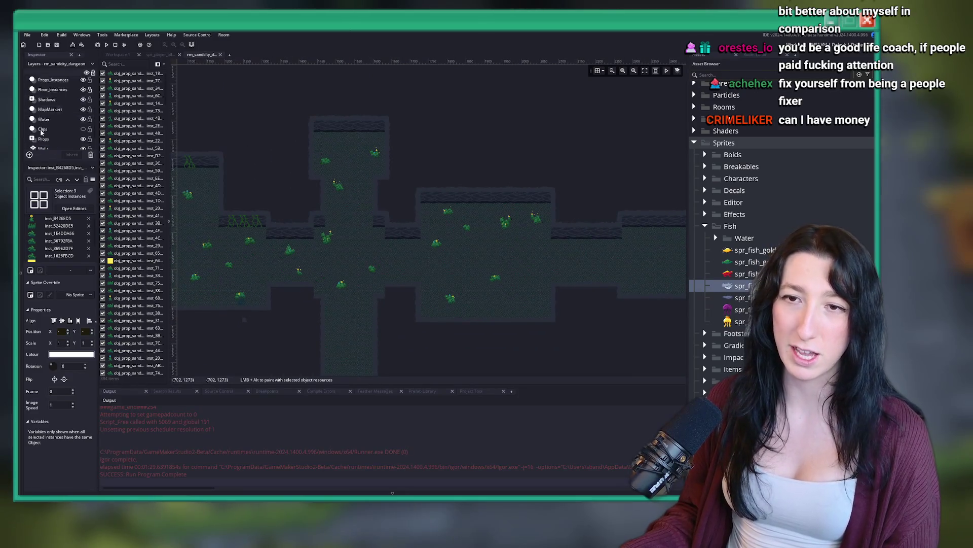
{"action": "left_click", "coordinate": [43, 126]}
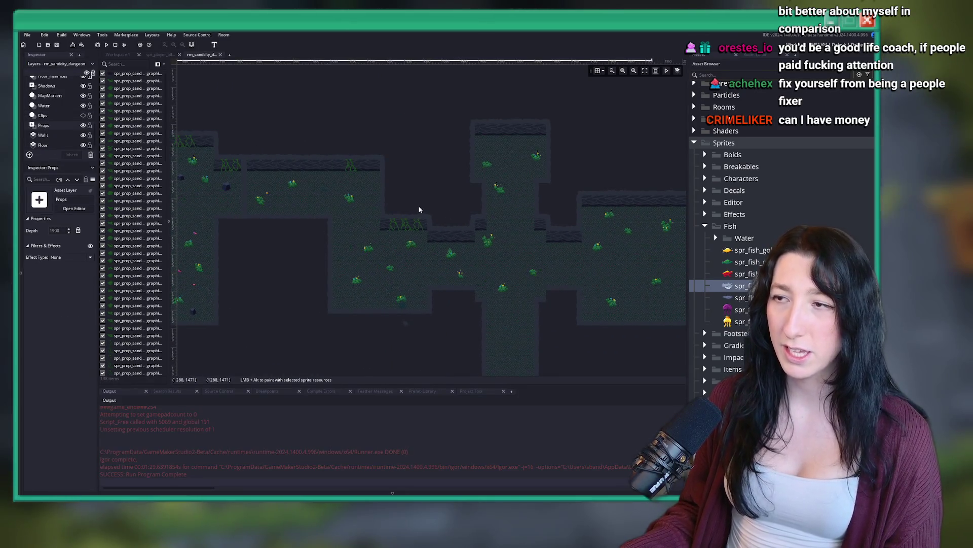
{"action": "scroll", "coordinate": [311, 235], "scroll_direction": "up", "scroll_amount": 6}
{"action": "left_click", "coordinate": [311, 235]}
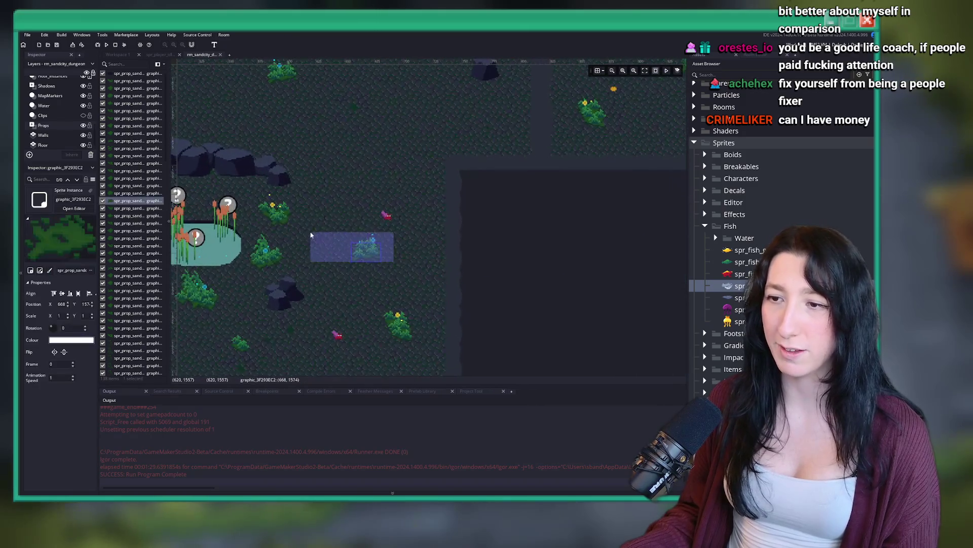
{"action": "scroll", "coordinate": [431, 236], "scroll_direction": "down", "scroll_amount": 4}
{"action": "scroll", "coordinate": [492, 211], "scroll_direction": "up", "scroll_amount": 2}
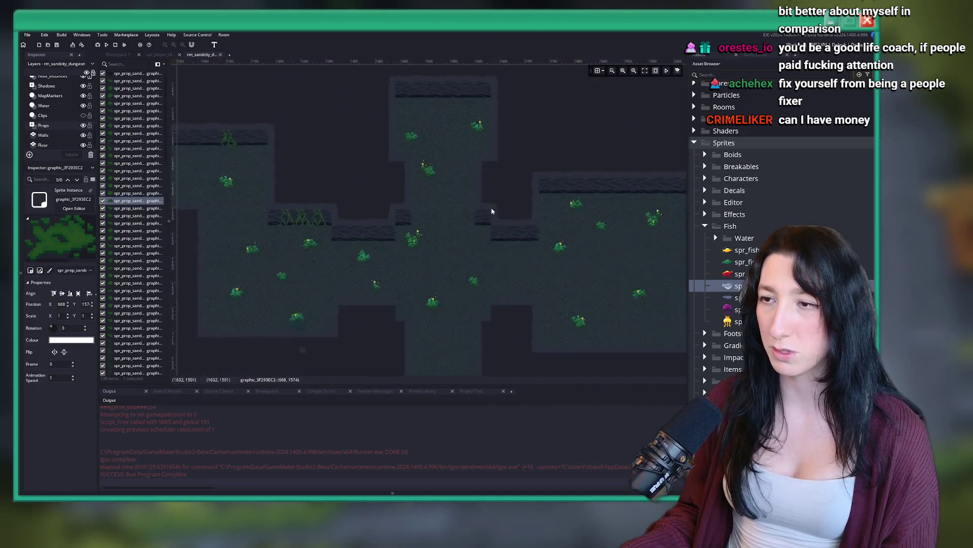
{"action": "scroll", "coordinate": [492, 211], "scroll_direction": "up", "scroll_amount": 2}
{"action": "mouse_move", "coordinate": [378, 284]}
{"action": "left_mouse_down"}
{"action": "mouse_move", "coordinate": [517, 298]}
{"action": "mouse_move", "coordinate": [321, 273]}
{"action": "mouse_move", "coordinate": [487, 328]}
{"action": "left_mouse_up"}
{"action": "scroll", "coordinate": [482, 314], "scroll_direction": "down", "scroll_amount": 3}
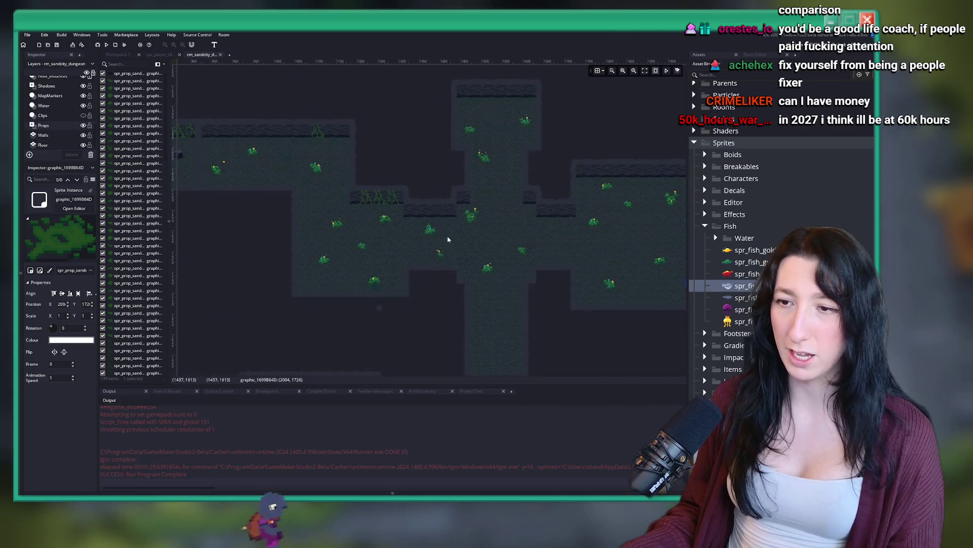
{"action": "scroll", "coordinate": [446, 235], "scroll_direction": "up", "scroll_amount": 2}
{"action": "scroll", "coordinate": [183, 221], "scroll_direction": "up", "scroll_amount": 5}
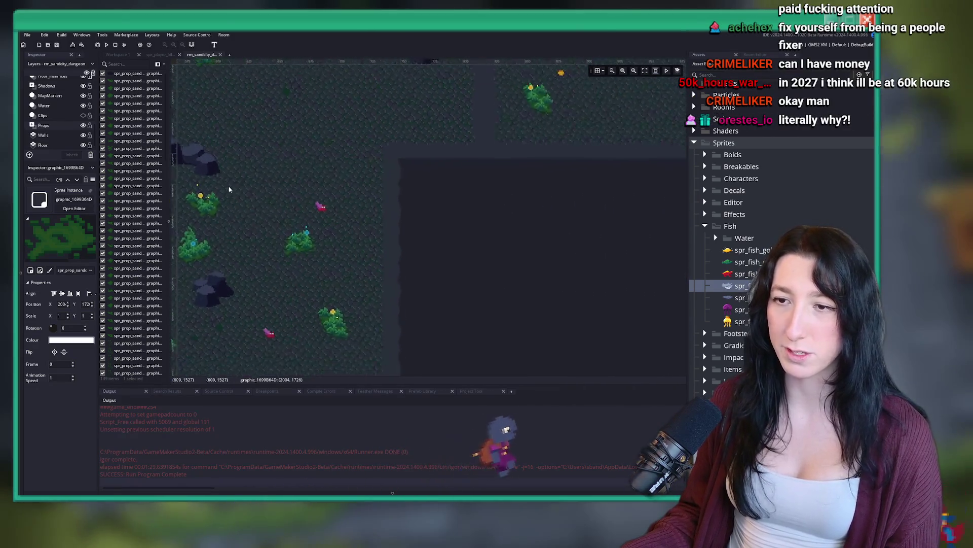
{"action": "scroll", "coordinate": [89, 130], "scroll_direction": "up", "scroll_amount": 3}
On Grass_Instances, shift seven grass instances slightly up and right, then clear the selection.
{"action": "left_click", "coordinate": [53, 101]}
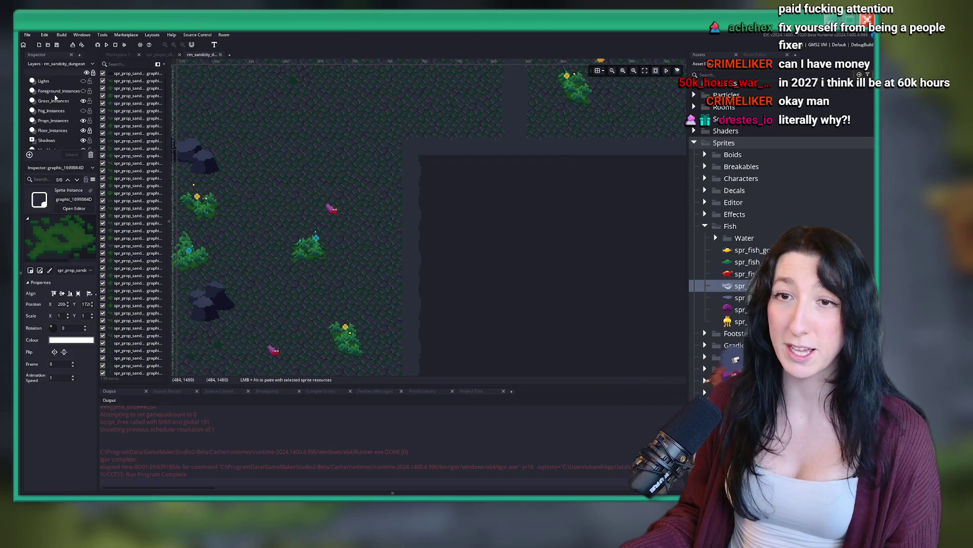
{"action": "left_click_drag", "start_coordinate": [280, 224], "coordinate": [348, 274]}
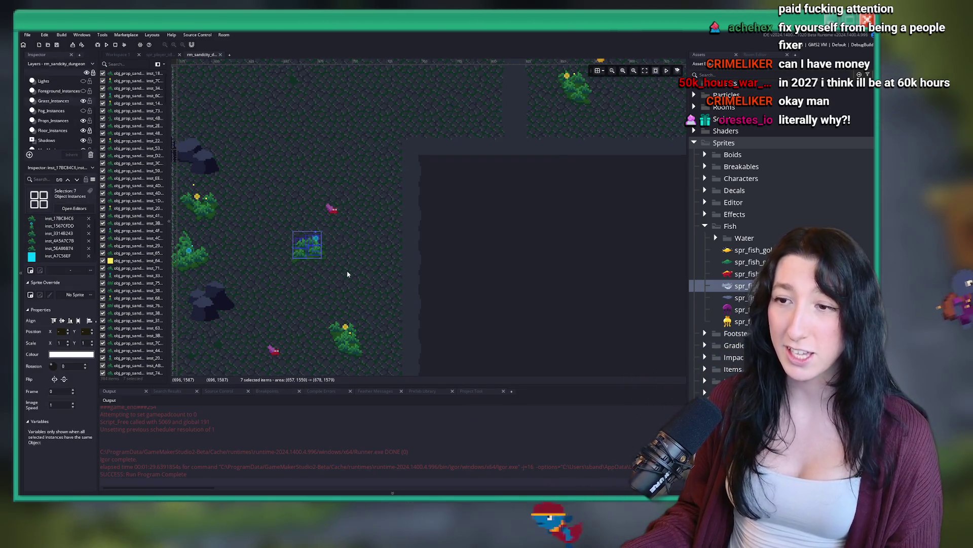
{"action": "scroll", "coordinate": [374, 257], "scroll_direction": "down", "scroll_amount": 5}
{"action": "scroll", "coordinate": [260, 206], "scroll_direction": "up", "scroll_amount": 8}
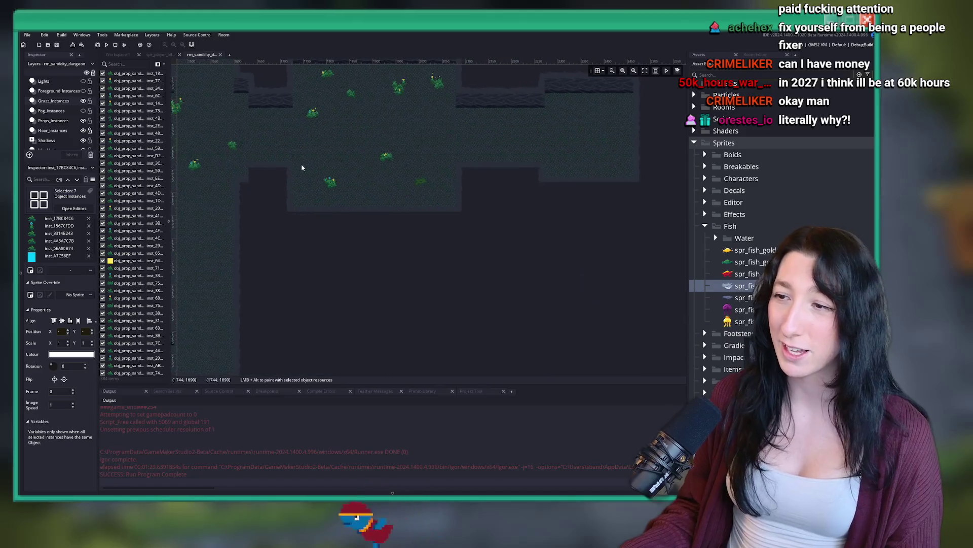
{"action": "mouse_move", "coordinate": [388, 247]}
{"action": "left_mouse_down"}
{"action": "mouse_move", "coordinate": [485, 222]}
{"action": "mouse_move", "coordinate": [469, 222]}
{"action": "left_mouse_up"}
{"action": "left_click", "coordinate": [455, 282]}
{"action": "scroll", "coordinate": [453, 279], "scroll_direction": "down", "scroll_amount": 6}
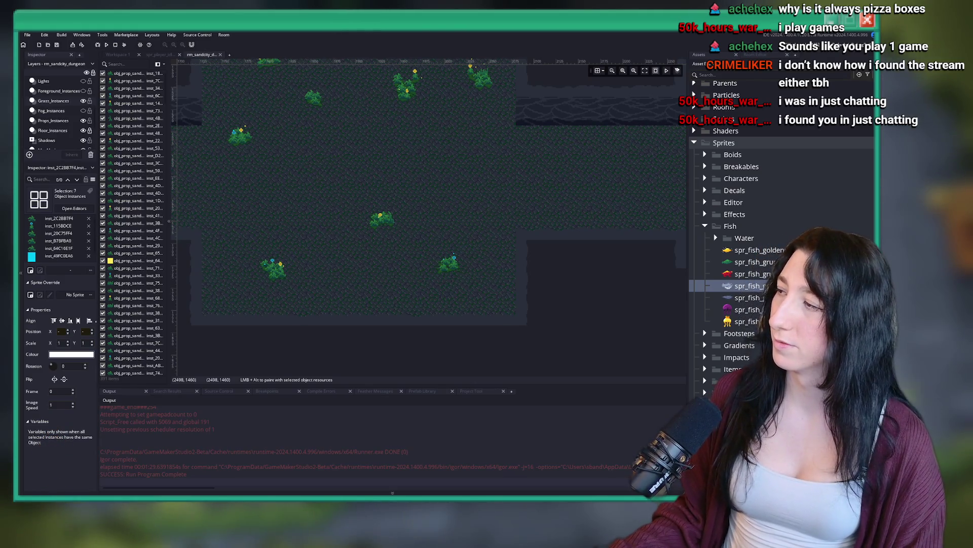
{"action": "key", "text": "alt+Tab"}
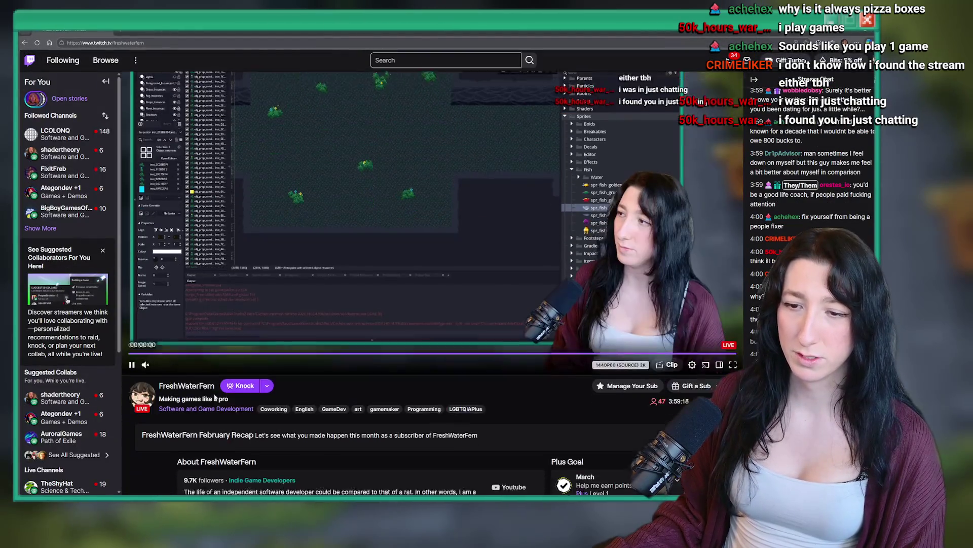
{"action": "scroll", "coordinate": [275, 258], "scroll_direction": "down", "scroll_amount": 3}
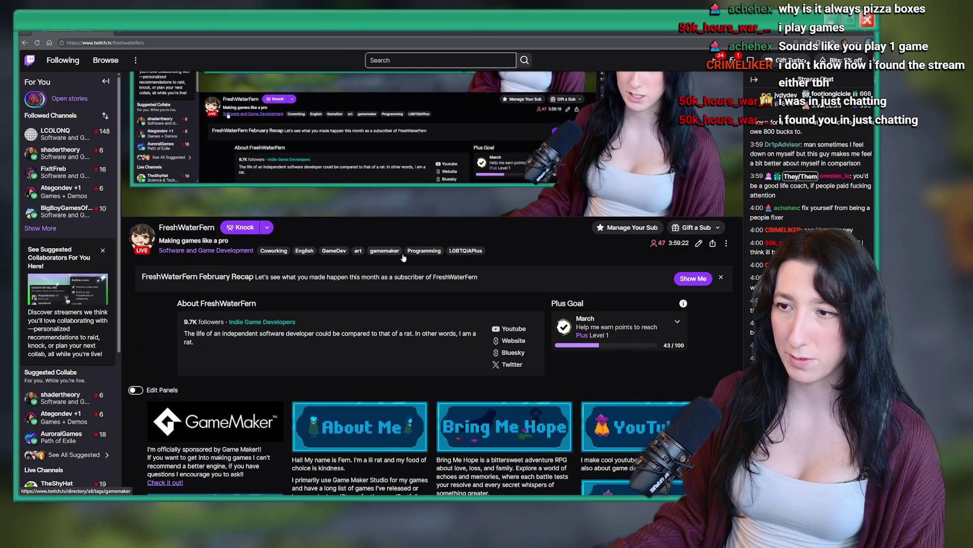
{"action": "scroll", "coordinate": [299, 269], "scroll_direction": "up", "scroll_amount": 4}
{"action": "key", "text": "alt+Tab"}
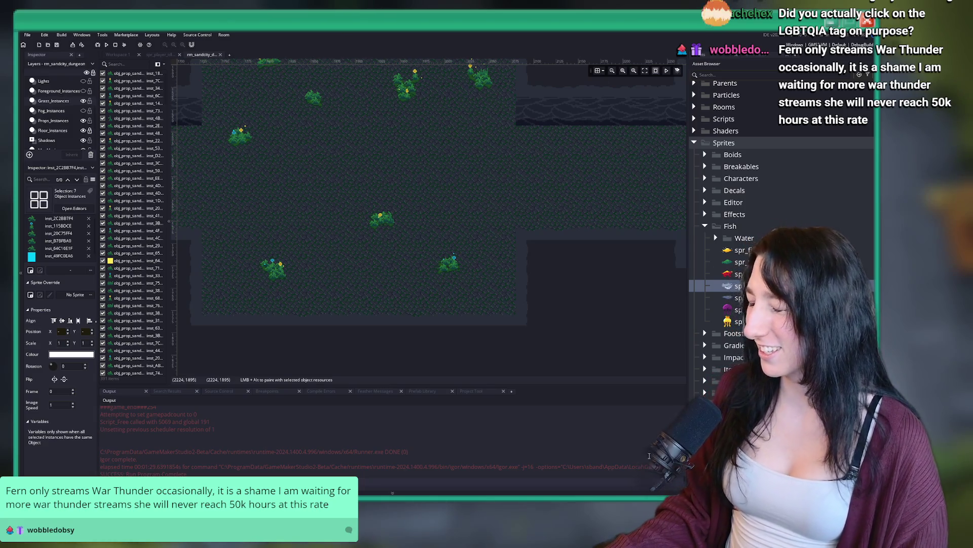
{"action": "scroll", "coordinate": [470, 238], "scroll_direction": "down", "scroll_amount": 3}
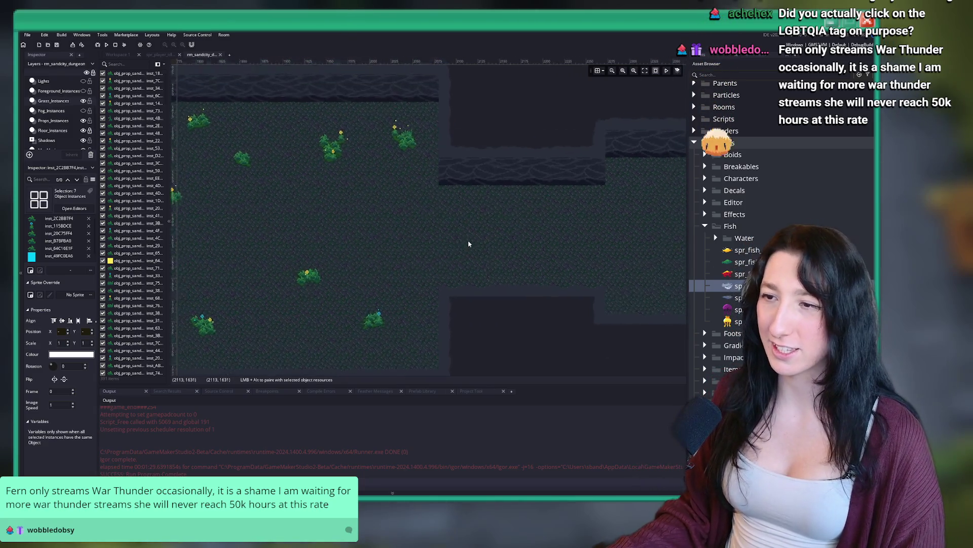
{"action": "scroll", "coordinate": [66, 126], "scroll_direction": "down", "scroll_amount": 2}
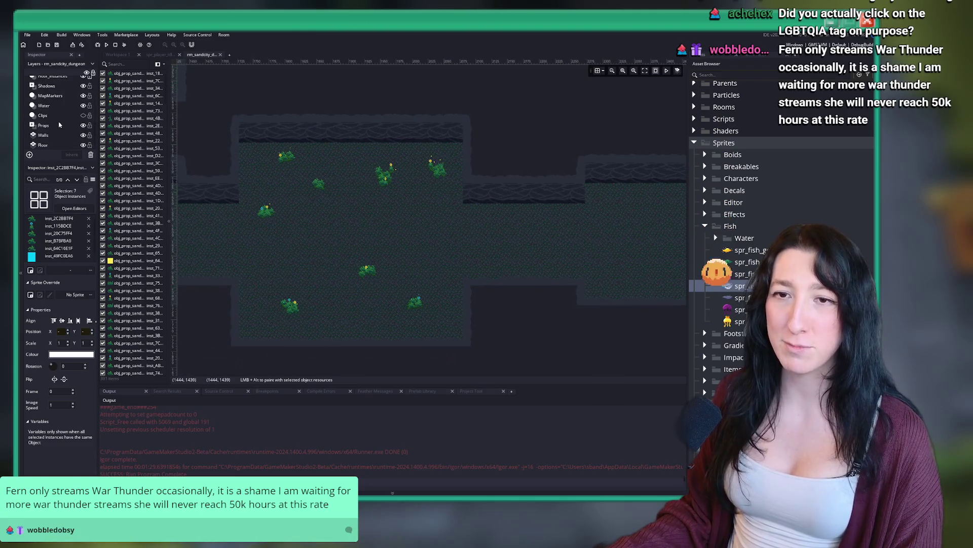
{"action": "left_click", "coordinate": [59, 125]}
{"action": "scroll", "coordinate": [318, 185], "scroll_direction": "down", "scroll_amount": 3}
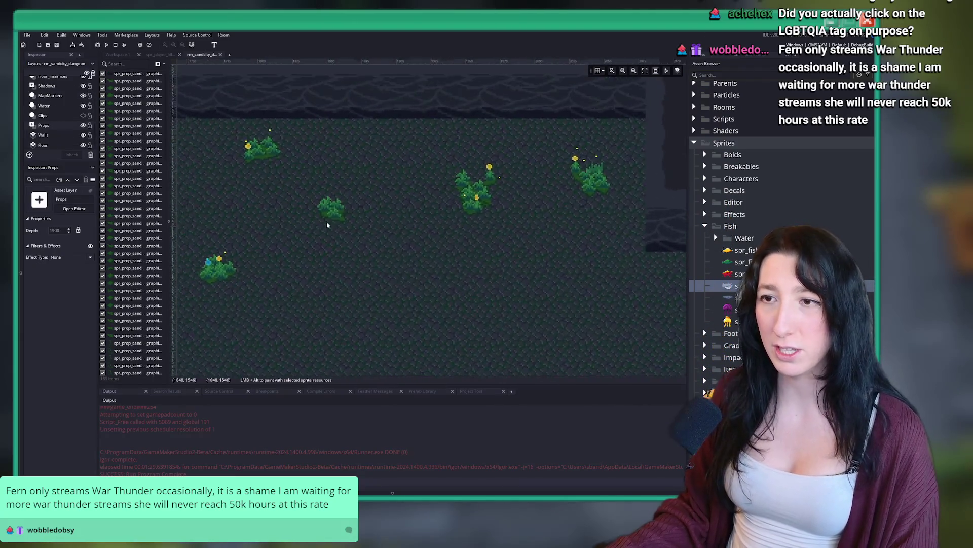
{"action": "scroll", "coordinate": [325, 228], "scroll_direction": "up", "scroll_amount": 3}
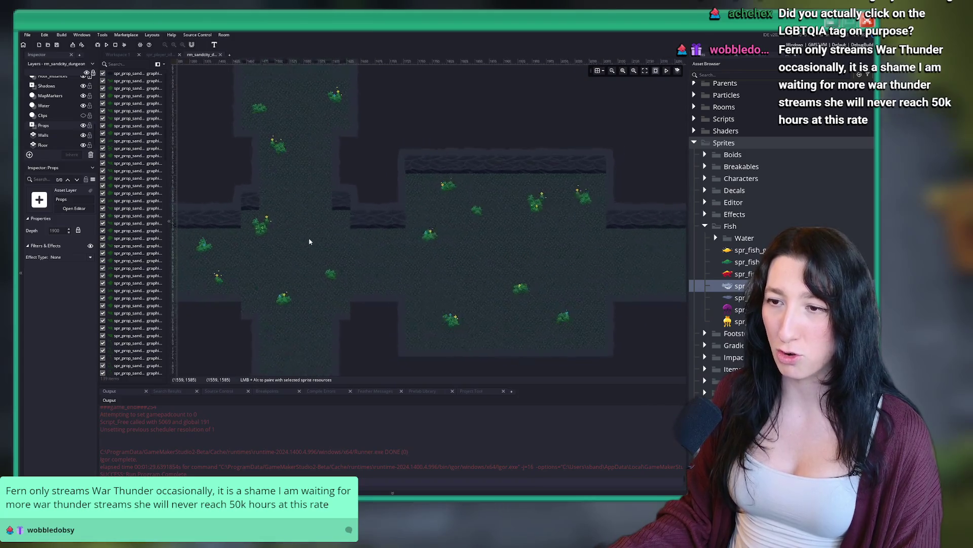
{"action": "scroll", "coordinate": [357, 243], "scroll_direction": "down", "scroll_amount": 1}
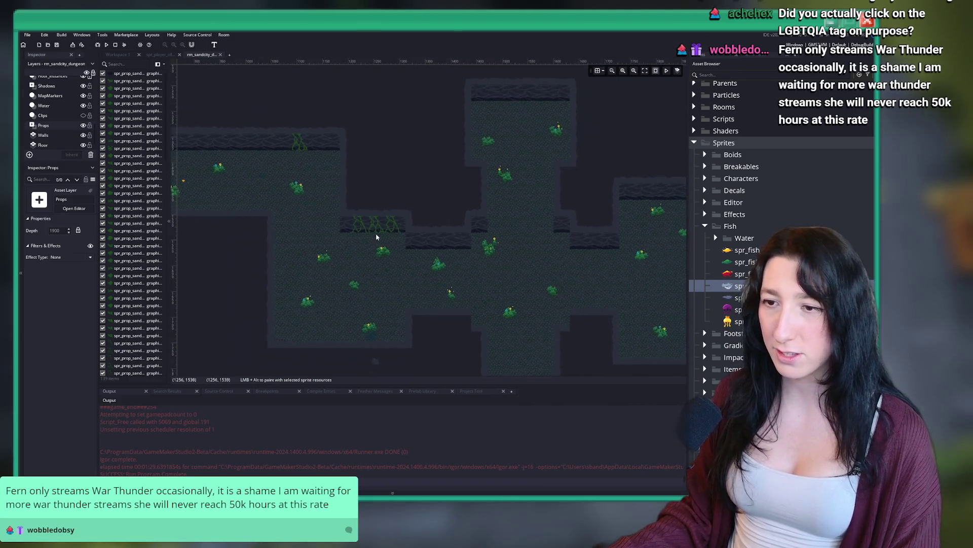
{"action": "scroll", "coordinate": [357, 264], "scroll_direction": "left", "scroll_amount": 5}
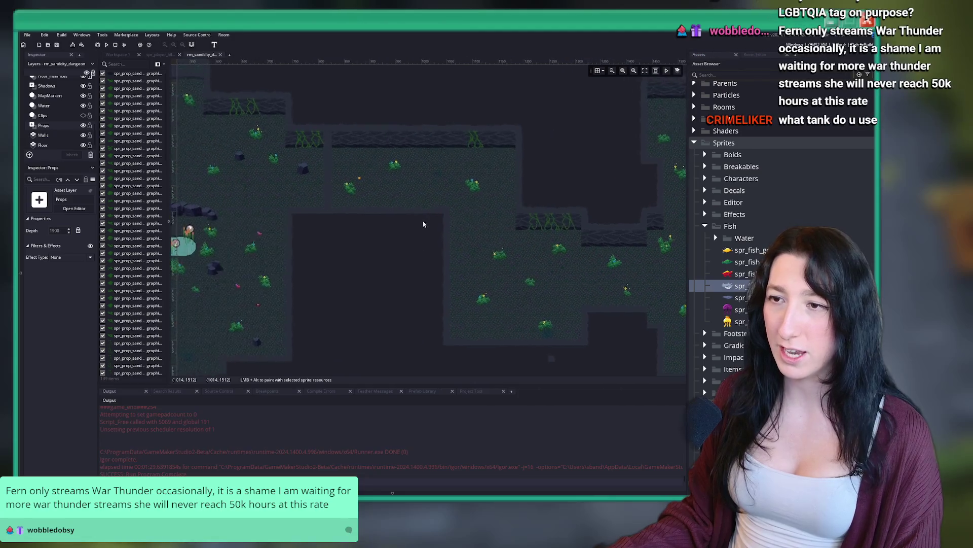
{"action": "scroll", "coordinate": [369, 217], "scroll_direction": "left", "scroll_amount": 5}
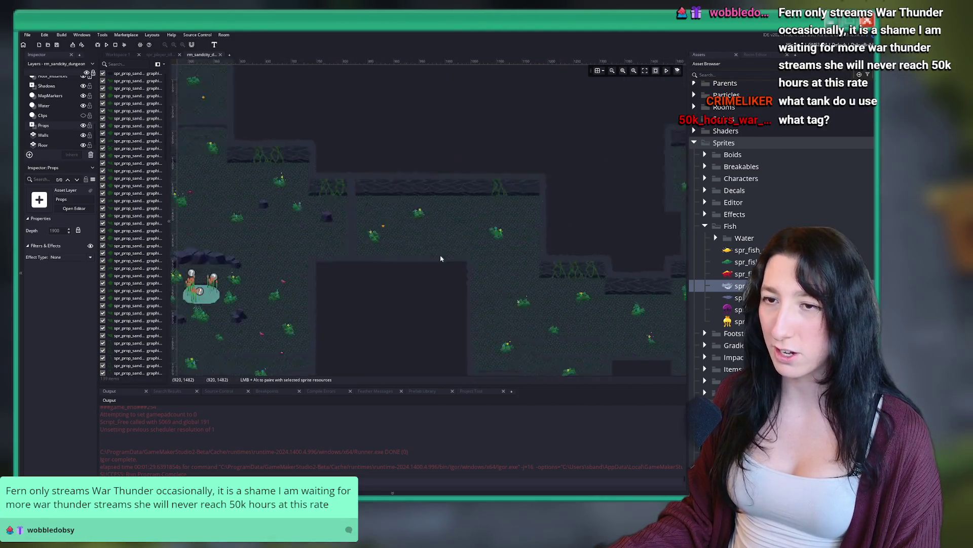
{"action": "scroll", "coordinate": [437, 257], "scroll_direction": "up", "scroll_amount": 1}
{"action": "scroll", "coordinate": [395, 223], "scroll_direction": "up", "scroll_amount": 3}
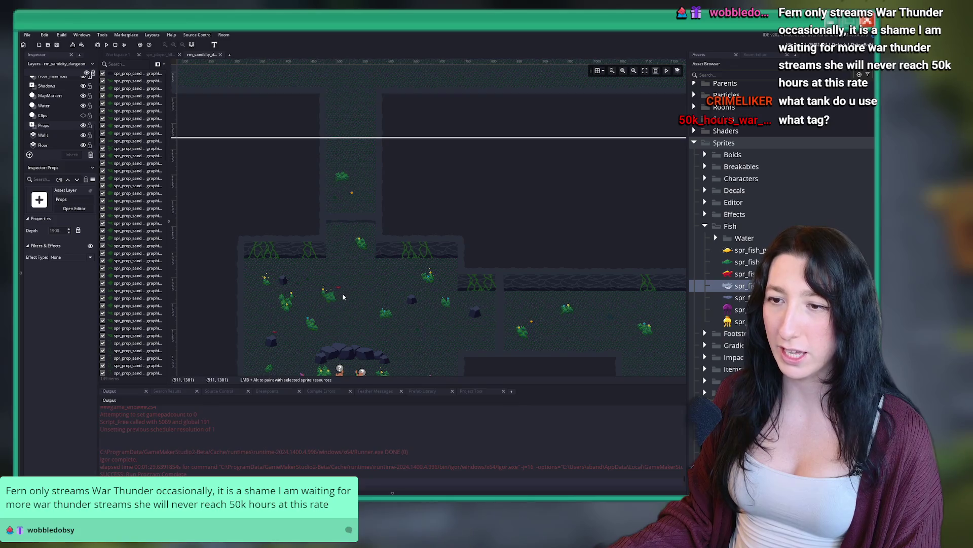
{"action": "scroll", "coordinate": [350, 305], "scroll_direction": "up", "scroll_amount": 5}
{"action": "left_click_drag", "start_coordinate": [357, 312], "coordinate": [308, 209]}
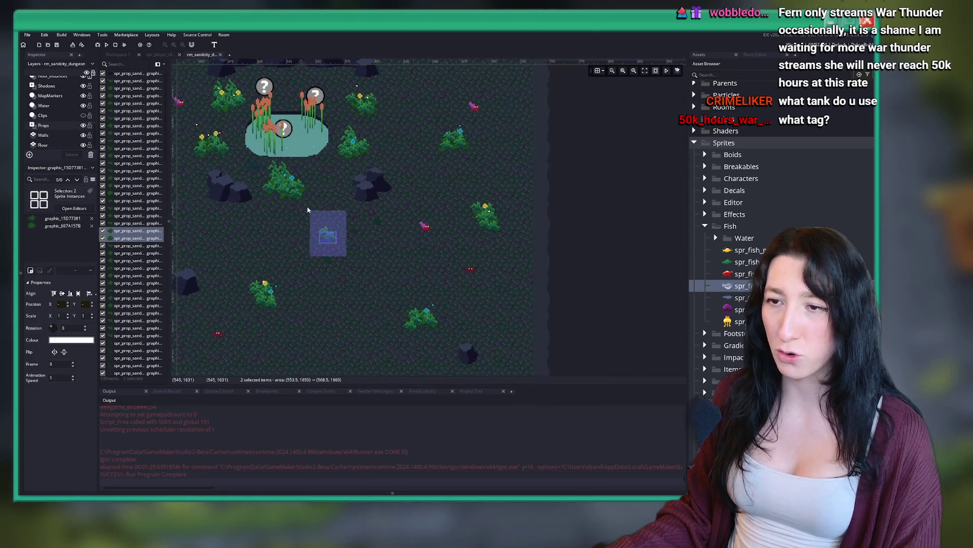
{"action": "scroll", "coordinate": [310, 210], "scroll_direction": "down", "scroll_amount": 5}
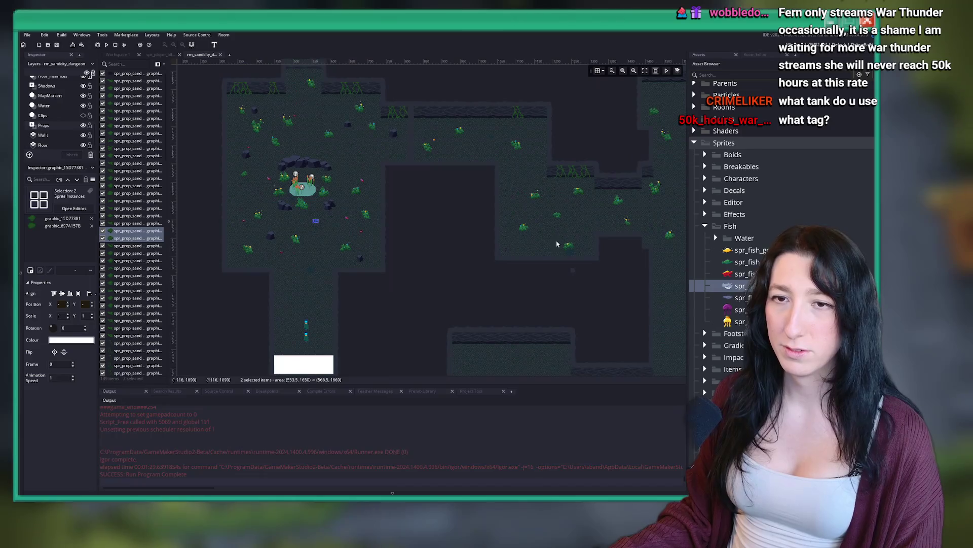
{"action": "key", "text": "ctrl+v"}
{"action": "scroll", "coordinate": [556, 196], "scroll_direction": "up", "scroll_amount": 5}
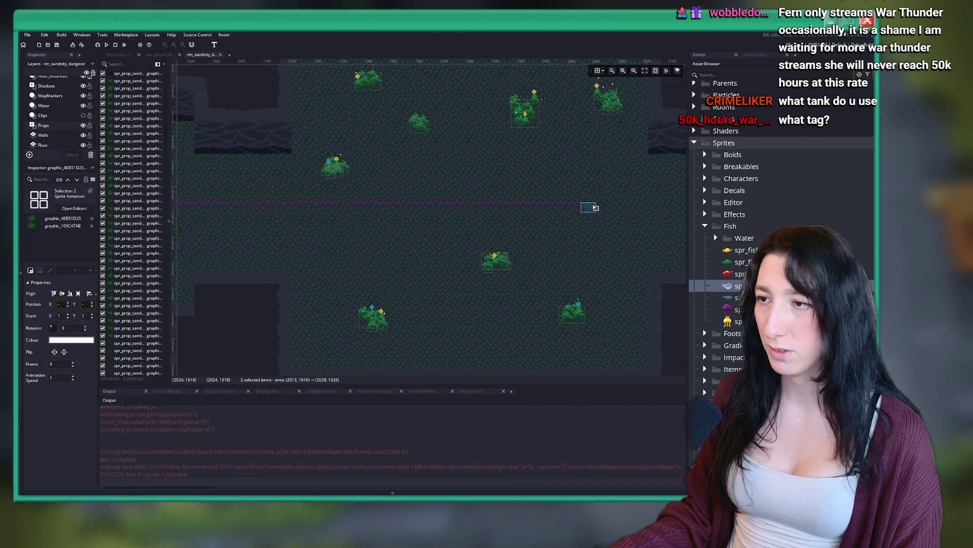
{"action": "scroll", "coordinate": [480, 340], "scroll_direction": "down", "scroll_amount": 3}
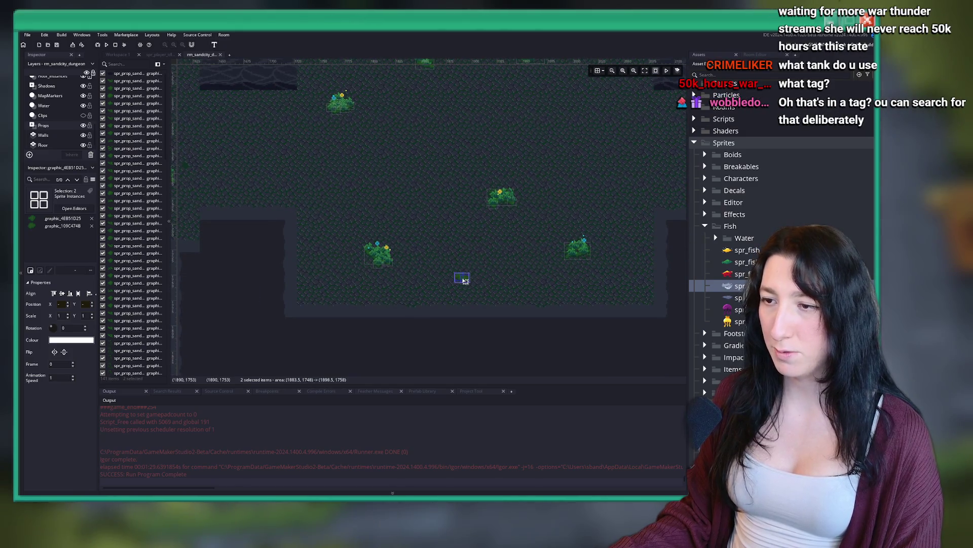
{"action": "left_click", "coordinate": [463, 271]}
{"action": "scroll", "coordinate": [463, 271], "scroll_direction": "down", "scroll_amount": 3}
{"action": "scroll", "coordinate": [487, 228], "scroll_direction": "left", "scroll_amount": 3}
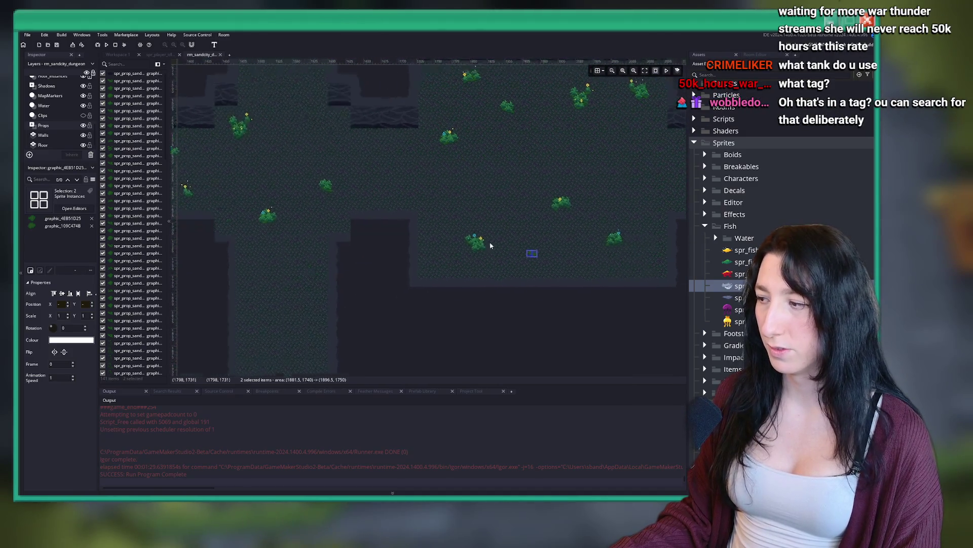
{"action": "scroll", "coordinate": [450, 202], "scroll_direction": "left", "scroll_amount": 6}
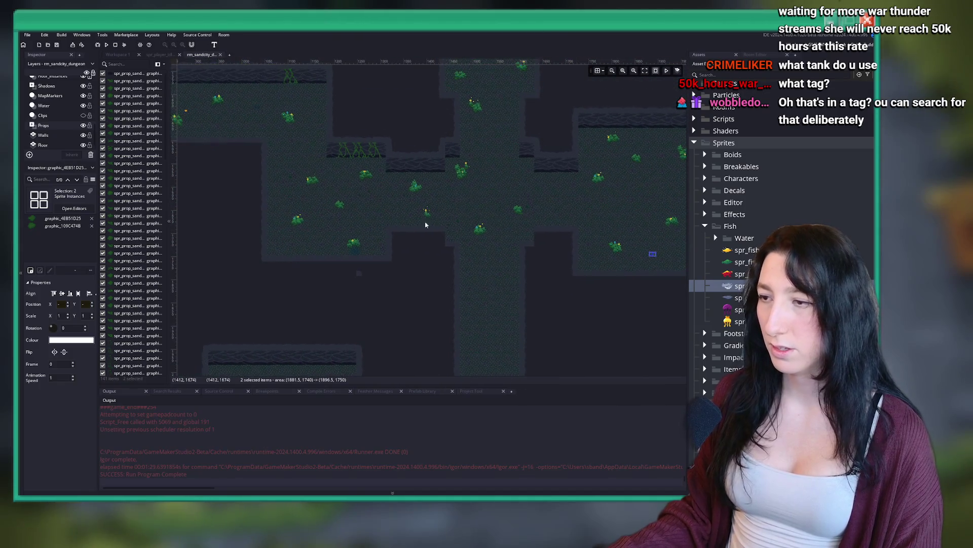
{"action": "scroll", "coordinate": [426, 228], "scroll_direction": "up", "scroll_amount": 1}
{"action": "scroll", "coordinate": [324, 249], "scroll_direction": "up", "scroll_amount": 8}
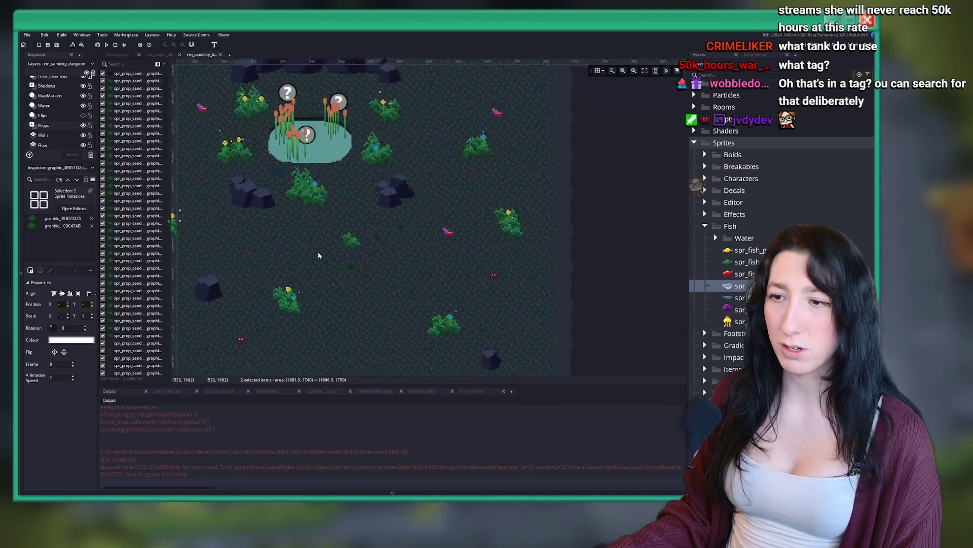
{"action": "scroll", "coordinate": [51, 111], "scroll_direction": "up", "scroll_amount": 3}
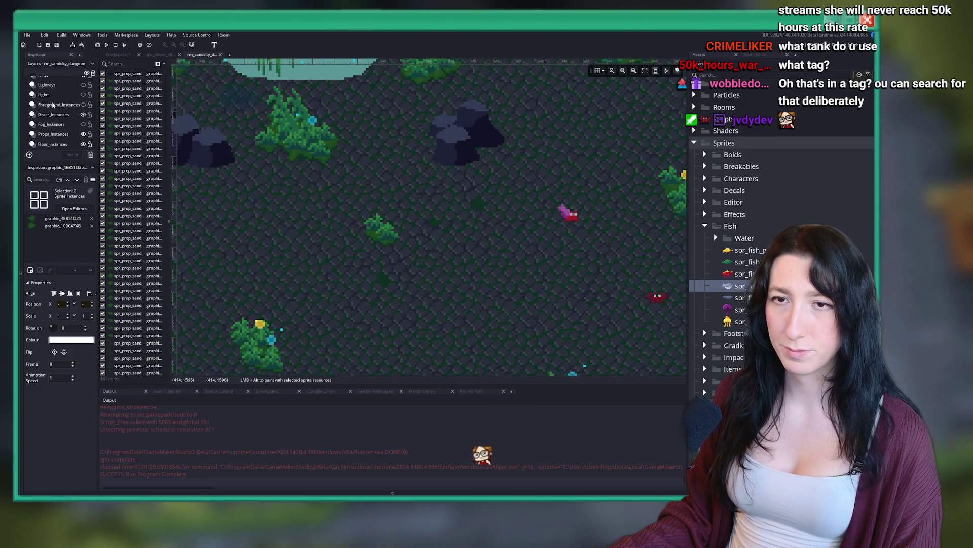
Copy two bush instances and paste the duplicates onto another stretch of cave floor.
{"action": "left_click", "coordinate": [388, 246]}
{"action": "left_click", "coordinate": [445, 246], "text": "ctrl"}
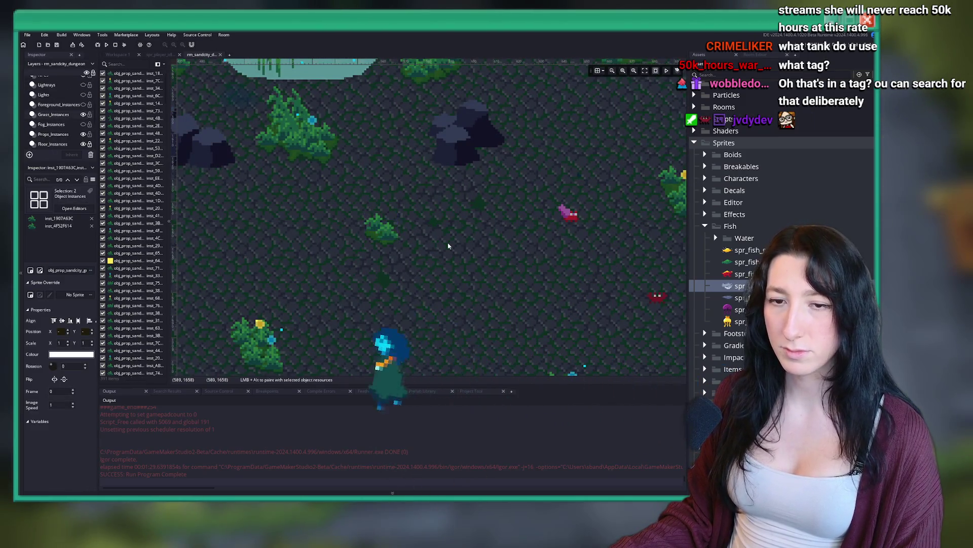
{"action": "scroll", "coordinate": [445, 245], "scroll_direction": "down", "scroll_amount": 5}
{"action": "scroll", "coordinate": [437, 164], "scroll_direction": "right", "scroll_amount": 10}
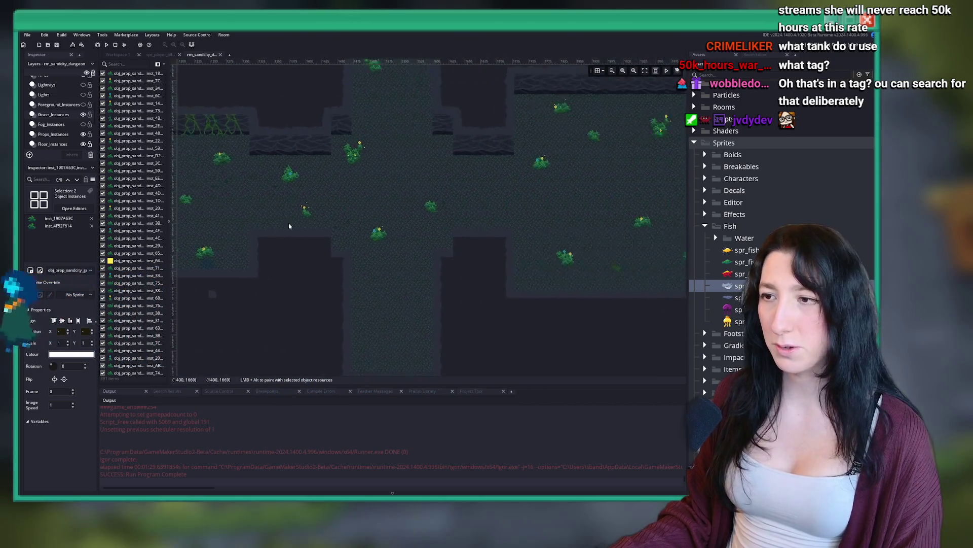
{"action": "scroll", "coordinate": [436, 242], "scroll_direction": "up", "scroll_amount": 5}
{"action": "key", "text": "ctrl+c"}
{"action": "key", "text": "ctrl+v"}
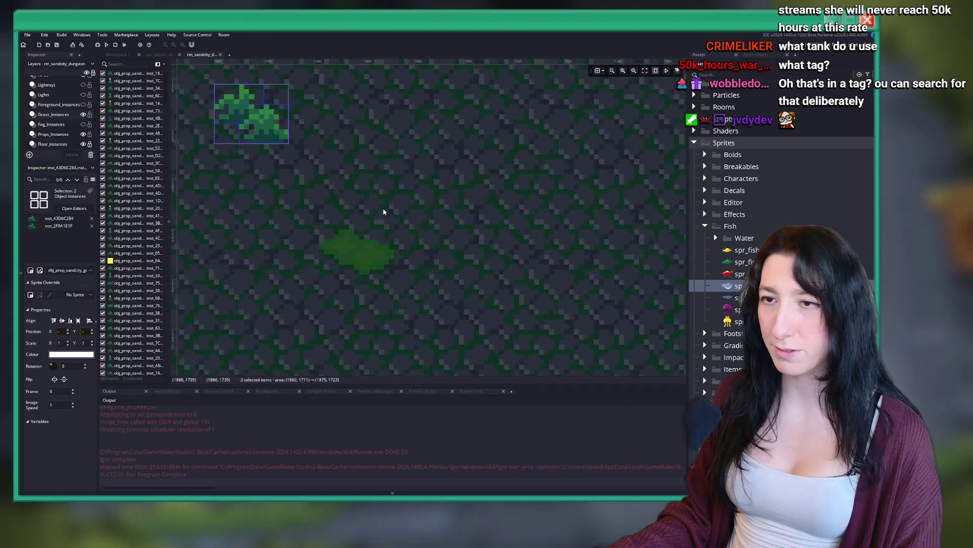
{"action": "left_click", "coordinate": [435, 248]}
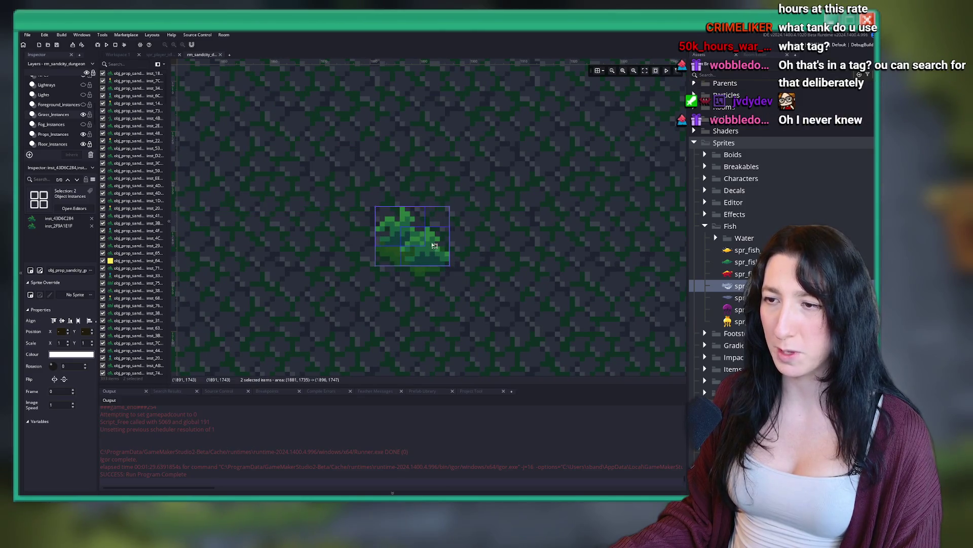
{"action": "scroll", "coordinate": [459, 173], "scroll_direction": "down", "scroll_amount": 5}
{"action": "scroll", "coordinate": [460, 176], "scroll_direction": "down", "scroll_amount": 2}
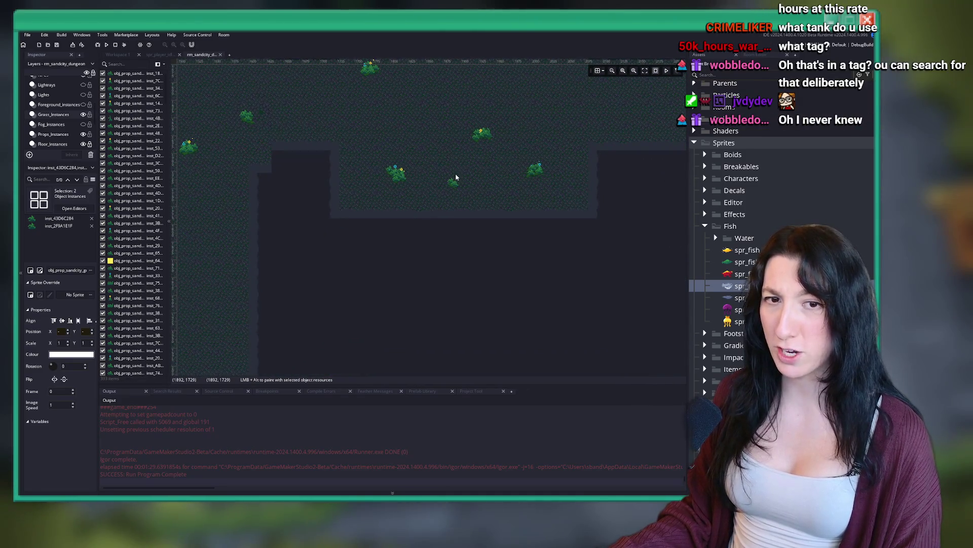
{"action": "scroll", "coordinate": [402, 164], "scroll_direction": "up", "scroll_amount": 3}
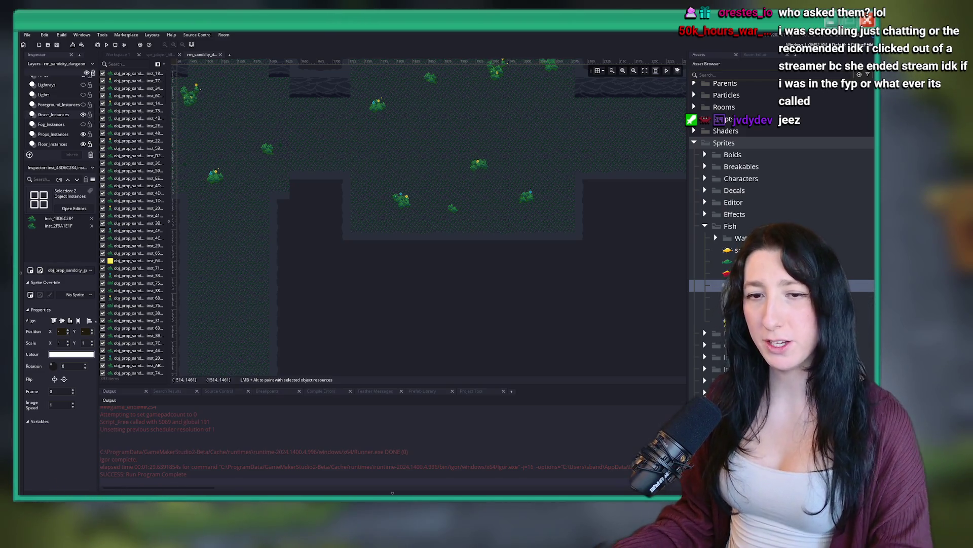
Look over the room, then select the Props layer in the Layers panel.
{"action": "scroll", "coordinate": [375, 165], "scroll_direction": "down", "scroll_amount": 5}
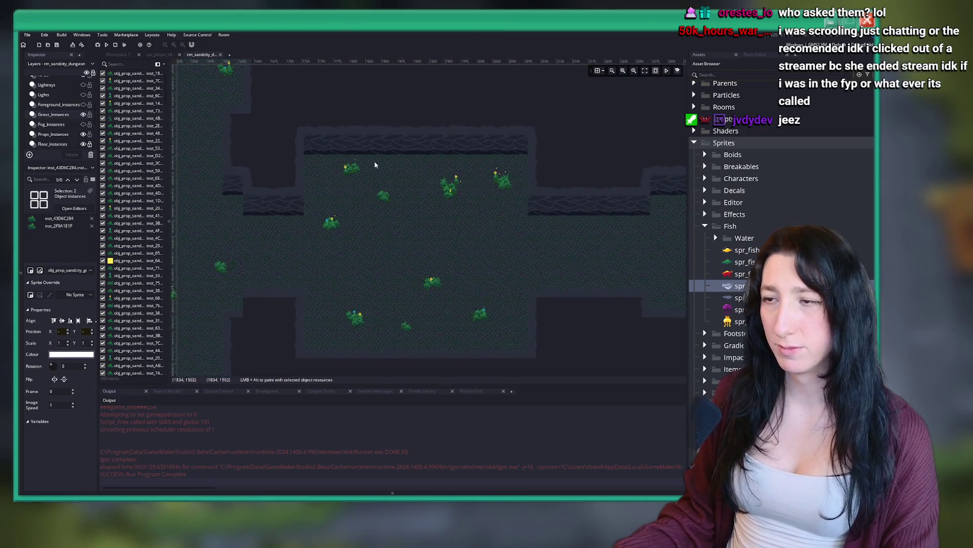
{"action": "scroll", "coordinate": [258, 175], "scroll_direction": "down", "scroll_amount": 3, "text": "ctrl"}
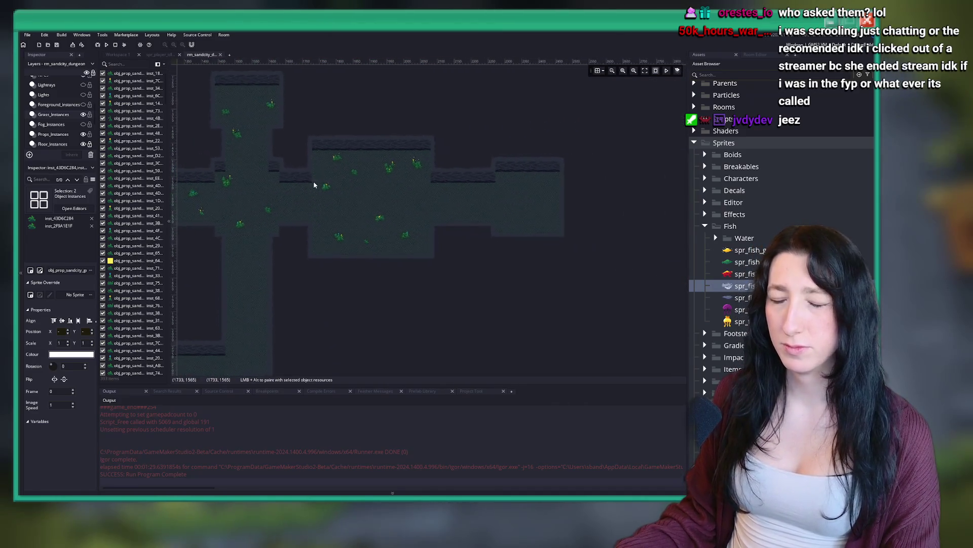
{"action": "scroll", "coordinate": [406, 220], "scroll_direction": "up", "scroll_amount": 3, "text": "ctrl"}
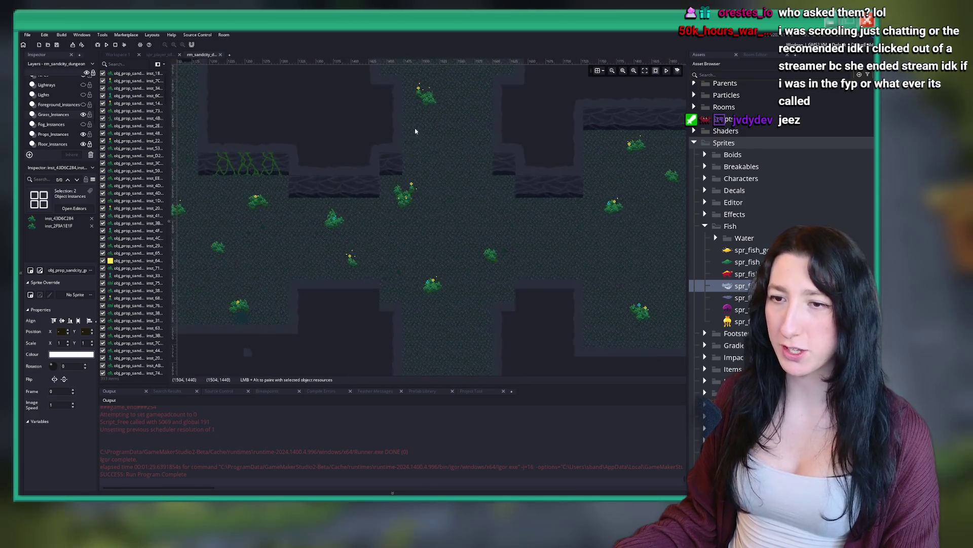
{"action": "scroll", "coordinate": [402, 224], "scroll_direction": "down", "scroll_amount": 2, "text": "ctrl"}
{"action": "scroll", "coordinate": [68, 131], "scroll_direction": "down", "scroll_amount": 3}
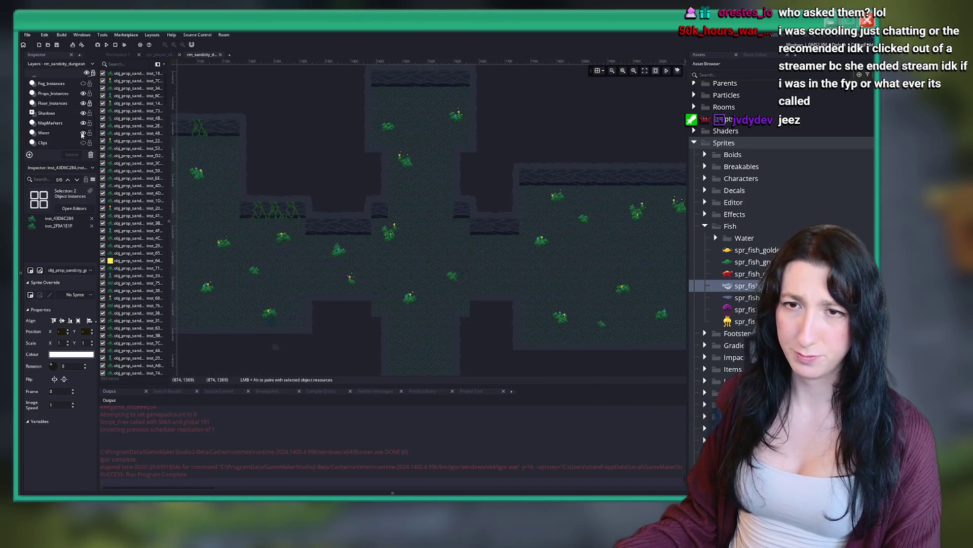
{"action": "left_click", "coordinate": [44, 125]}
Pan and zoom the room view across the pond area and corridor layout.
{"action": "scroll", "coordinate": [404, 130], "scroll_direction": "down", "scroll_amount": 2, "text": "ctrl"}
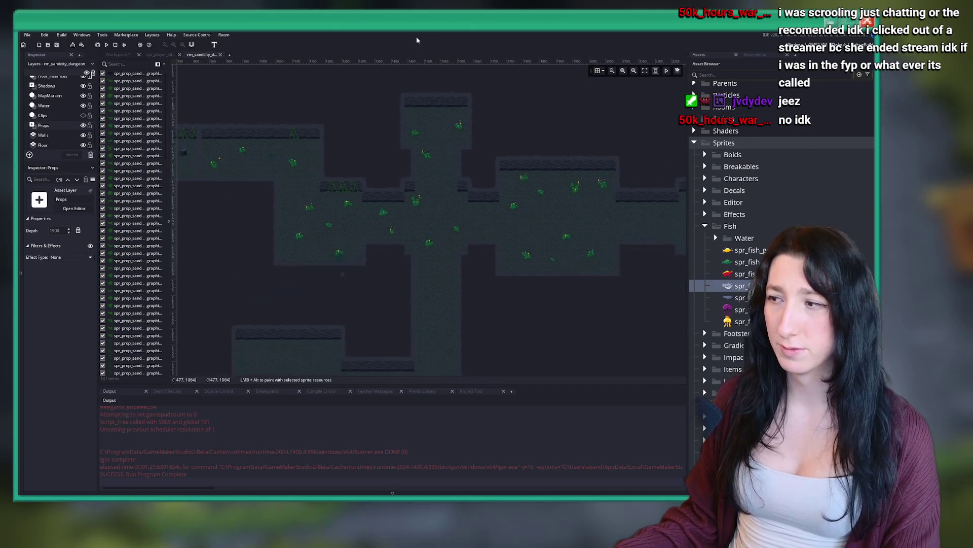
{"action": "scroll", "coordinate": [448, 206], "scroll_direction": "up", "scroll_amount": 3, "text": "ctrl"}
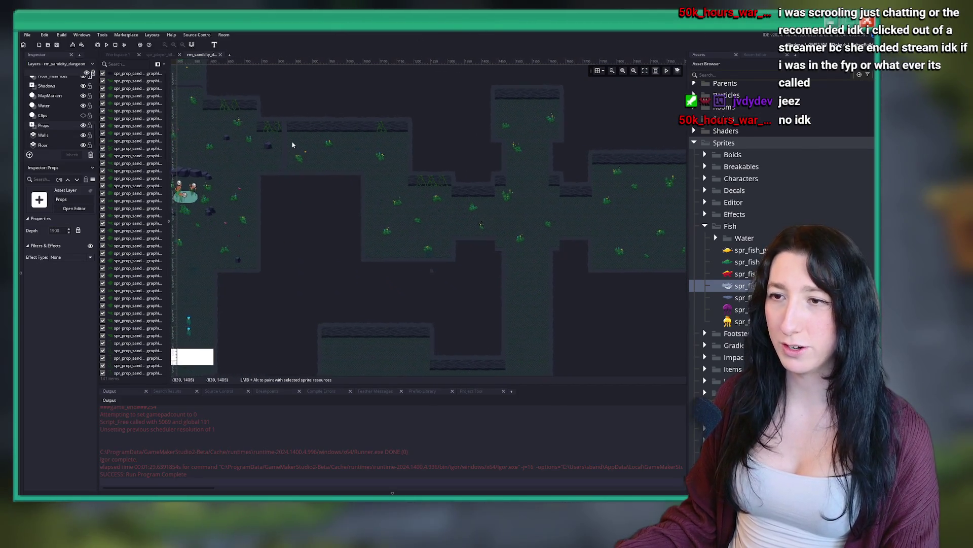
{"action": "mouse_move", "coordinate": [308, 72]}
{"action": "left_mouse_down"}
{"action": "mouse_move", "coordinate": [287, 162]}
{"action": "mouse_move", "coordinate": [335, 134]}
{"action": "mouse_move", "coordinate": [287, 166]}
{"action": "mouse_move", "coordinate": [424, 156]}
{"action": "mouse_move", "coordinate": [385, 264]}
{"action": "mouse_move", "coordinate": [362, 244]}
{"action": "left_mouse_up"}
{"action": "scroll", "coordinate": [425, 156], "scroll_direction": "down", "scroll_amount": 2}
{"action": "scroll", "coordinate": [361, 244], "scroll_direction": "down", "scroll_amount": 2}
{"action": "scroll", "coordinate": [352, 196], "scroll_direction": "up", "scroll_amount": 1, "text": "ctrl"}
{"action": "scroll", "coordinate": [374, 179], "scroll_direction": "down", "scroll_amount": 4}
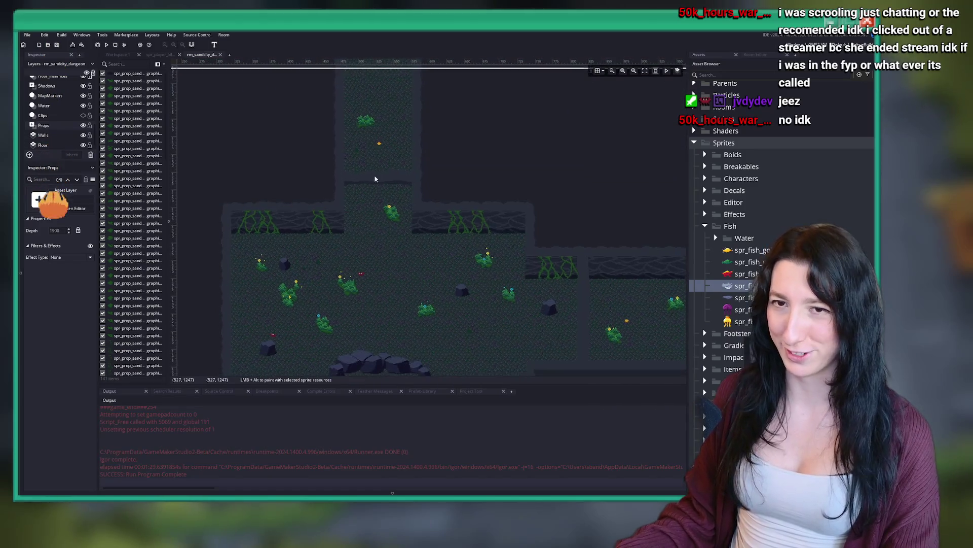
{"action": "scroll", "coordinate": [371, 229], "scroll_direction": "down", "scroll_amount": 2}
{"action": "scroll", "coordinate": [385, 258], "scroll_direction": "up", "scroll_amount": 3, "text": "ctrl"}
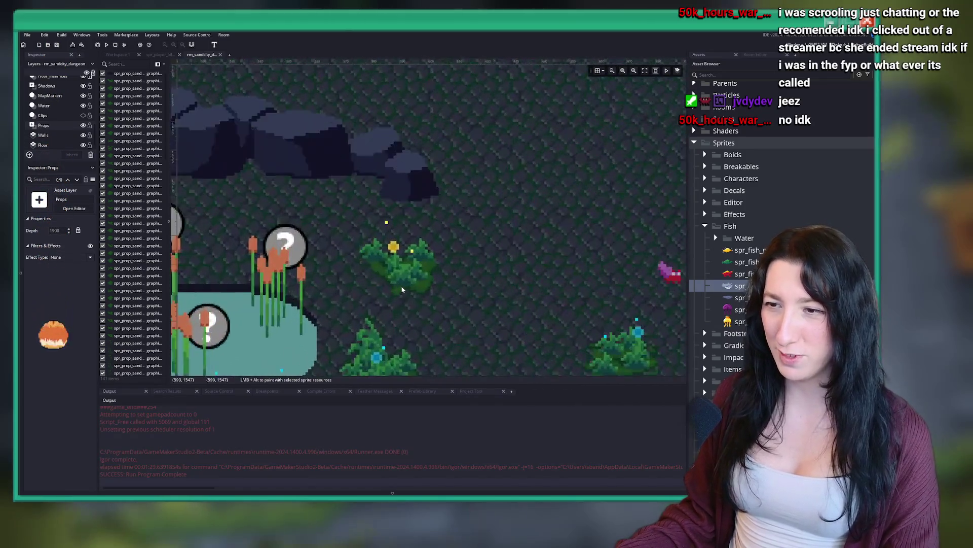
{"action": "scroll", "coordinate": [402, 289], "scroll_direction": "down", "scroll_amount": 2, "text": "ctrl"}
{"action": "scroll", "coordinate": [403, 289], "scroll_direction": "down", "scroll_amount": 3, "text": "ctrl"}
{"action": "scroll", "coordinate": [401, 238], "scroll_direction": "down", "scroll_amount": 2}
{"action": "scroll", "coordinate": [401, 214], "scroll_direction": "right", "scroll_amount": 3}
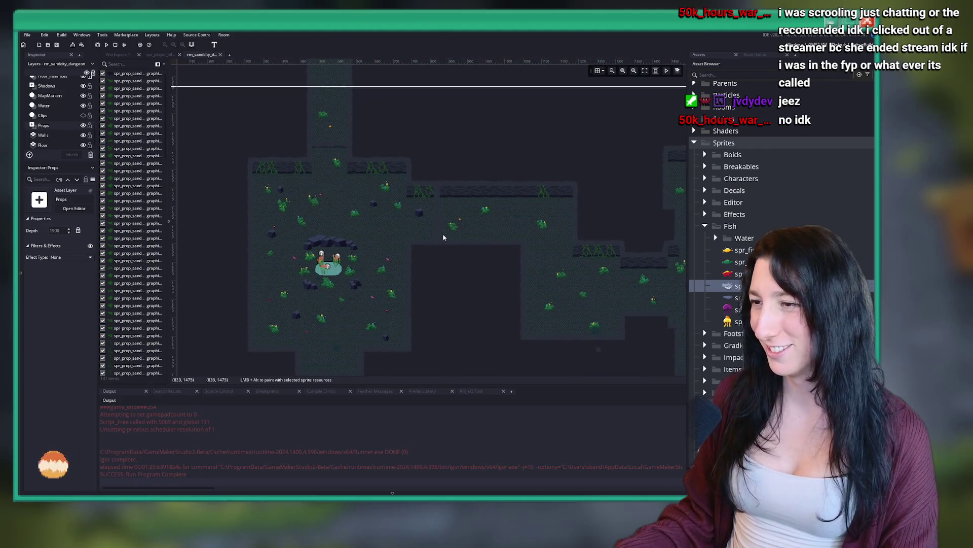
{"action": "mouse_move", "coordinate": [601, 279]}
{"action": "left_mouse_down"}
{"action": "mouse_move", "coordinate": [510, 196]}
{"action": "mouse_move", "coordinate": [430, 248]}
{"action": "left_mouse_up"}
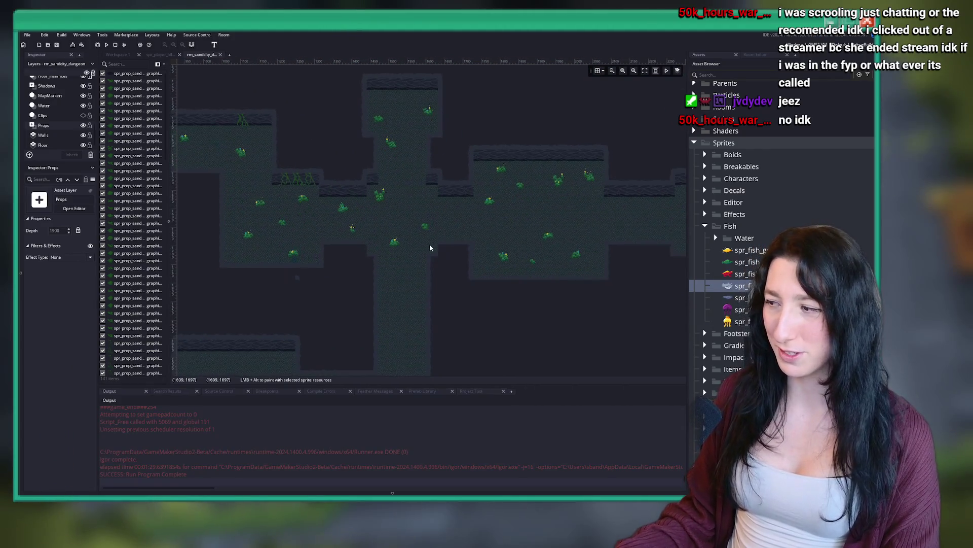
{"action": "mouse_move", "coordinate": [672, 158]}
{"action": "left_mouse_down"}
{"action": "mouse_move", "coordinate": [578, 165]}
{"action": "mouse_move", "coordinate": [582, 148]}
{"action": "left_mouse_up"}
{"action": "left_click_drag", "start_coordinate": [475, 148], "coordinate": [526, 150]}
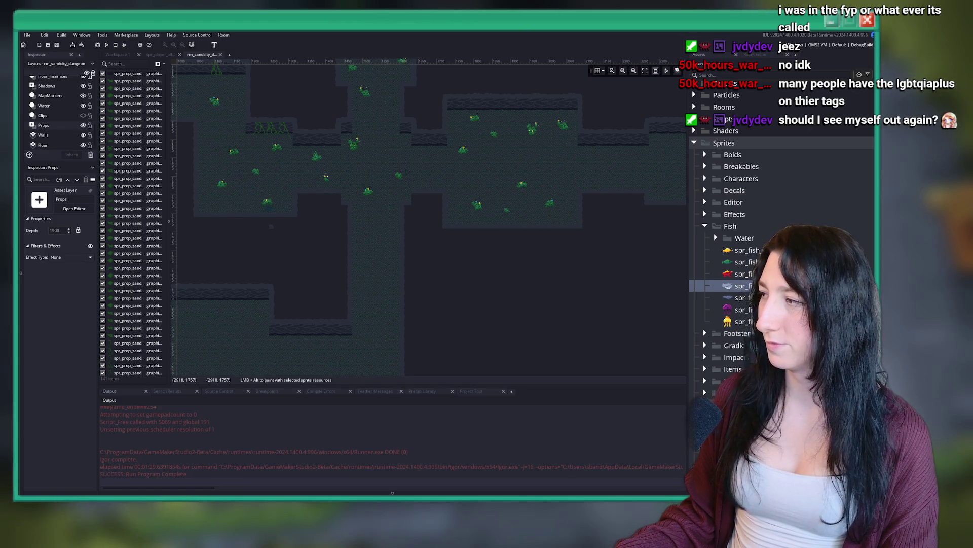
{"action": "key", "text": "alt+Tab"}
{"action": "left_click_drag", "start_coordinate": [490, 37], "coordinate": [454, 76]}
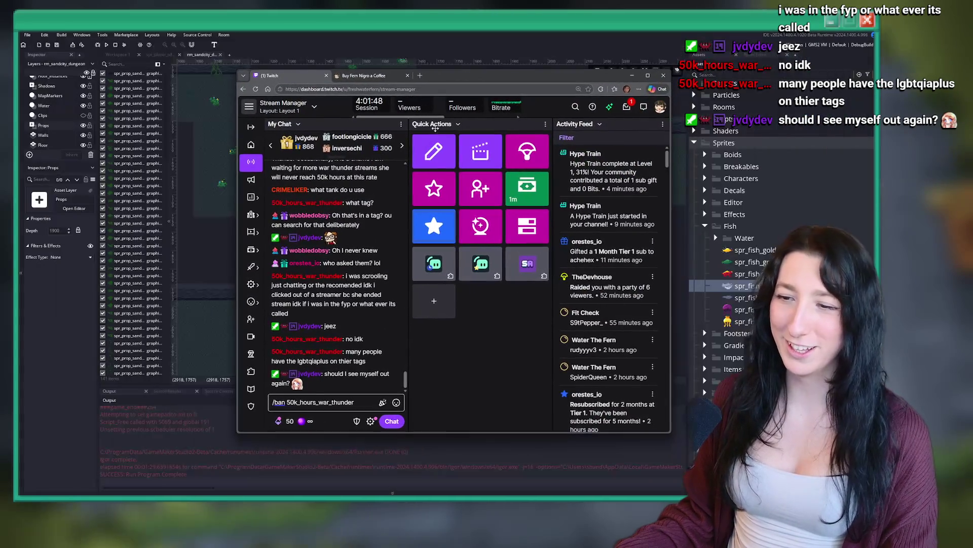
{"action": "left_click_drag", "start_coordinate": [354, 402], "coordinate": [300, 401]}
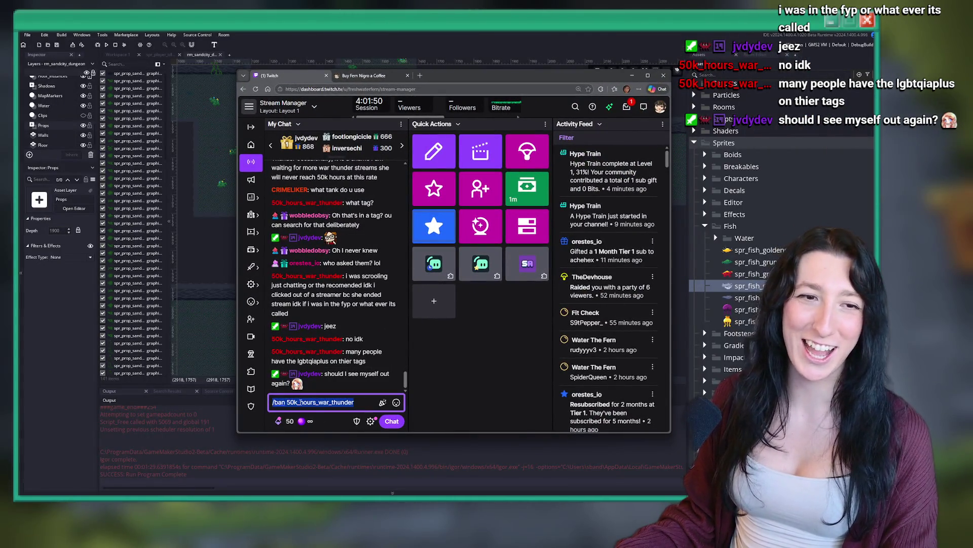
{"action": "left_click", "coordinate": [360, 404]}
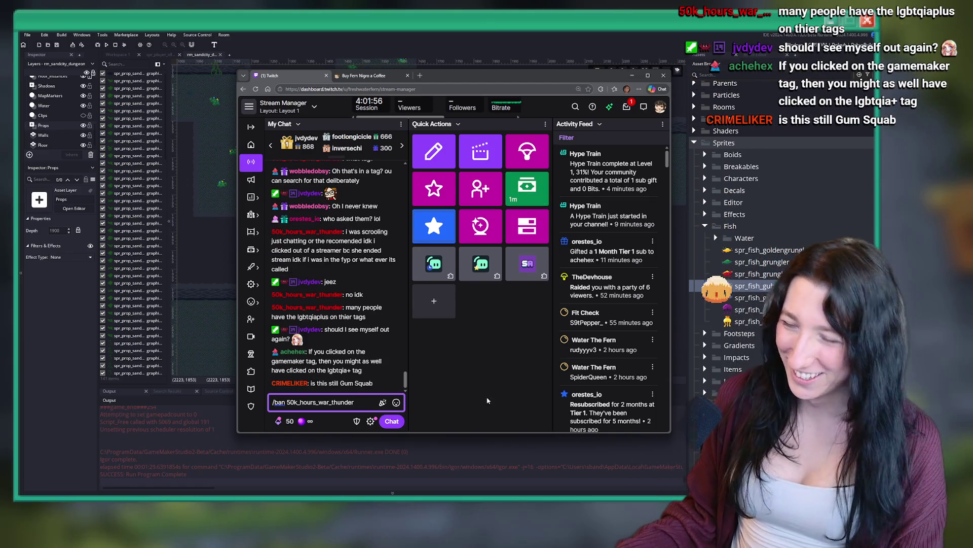
{"action": "left_click_drag", "start_coordinate": [357, 402], "coordinate": [264, 404]}
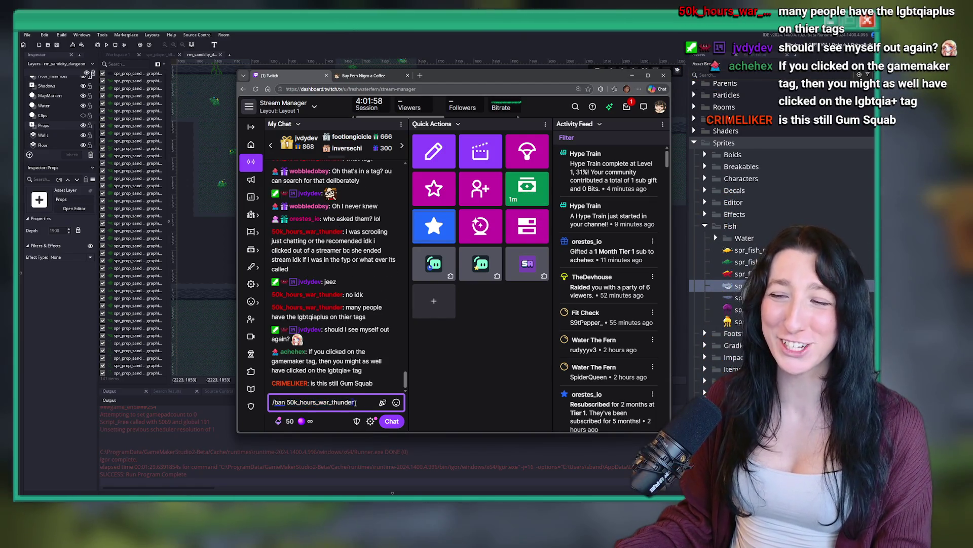
{"action": "left_click", "coordinate": [552, 68]}
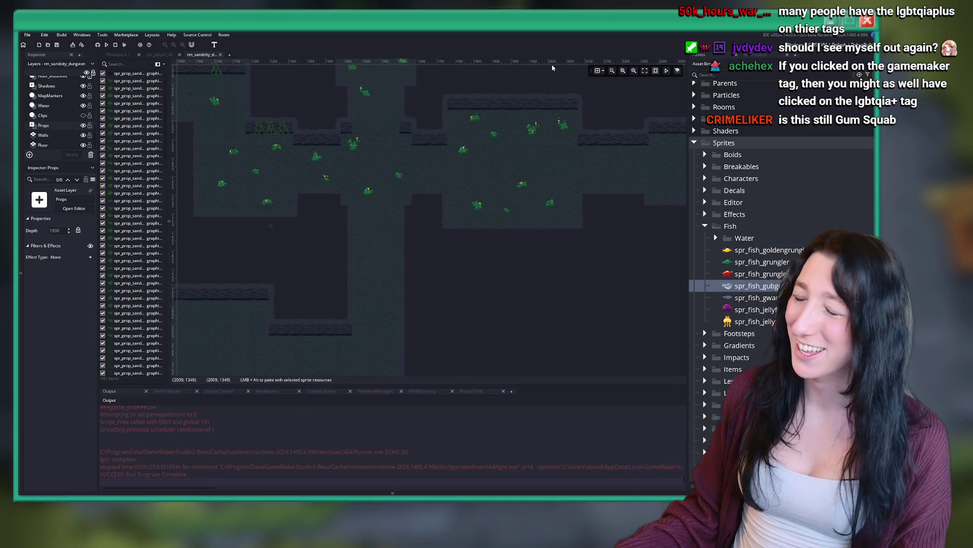
{"action": "key", "text": "alt+Tab"}
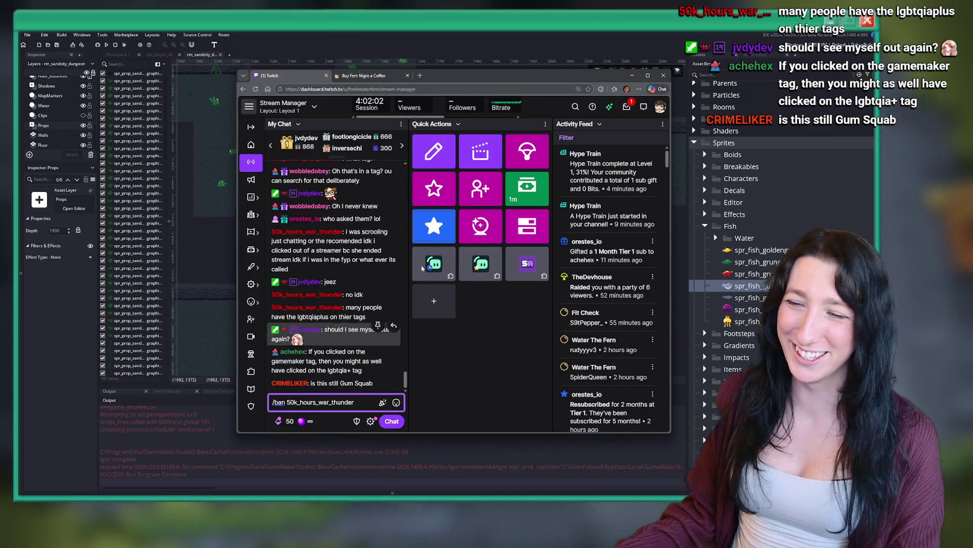
{"action": "key", "text": "alt+Tab"}
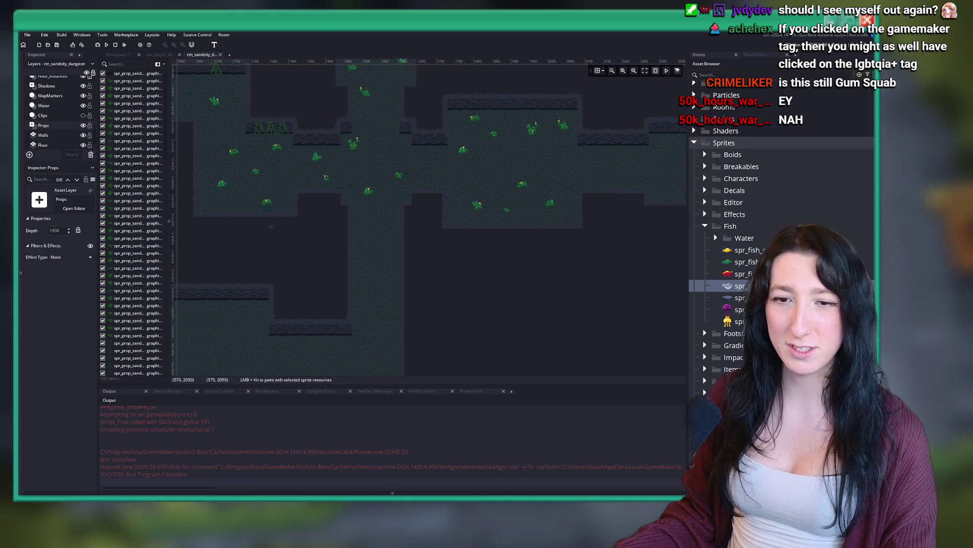
{"action": "left_click_drag", "start_coordinate": [307, 244], "coordinate": [382, 285]}
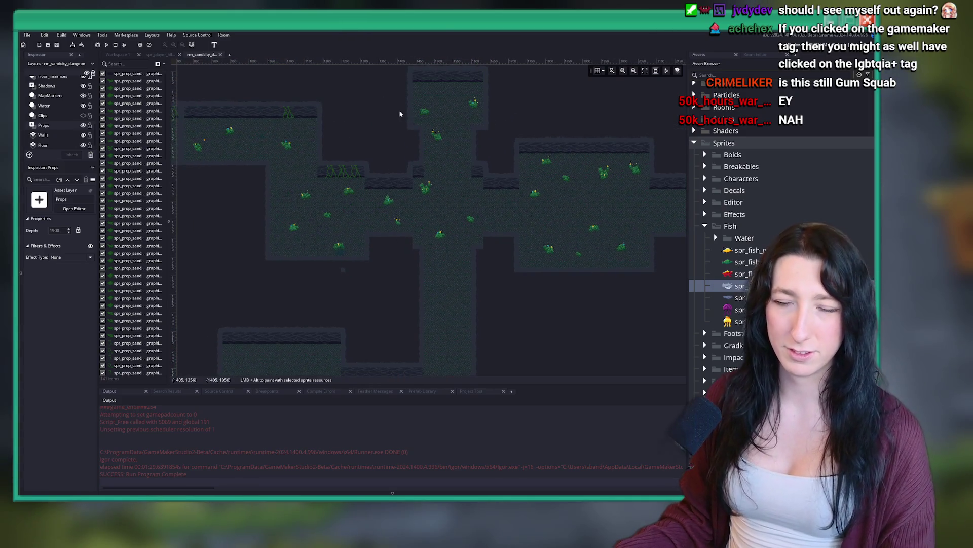
{"action": "scroll", "coordinate": [562, 182], "scroll_direction": "up", "scroll_amount": 2}
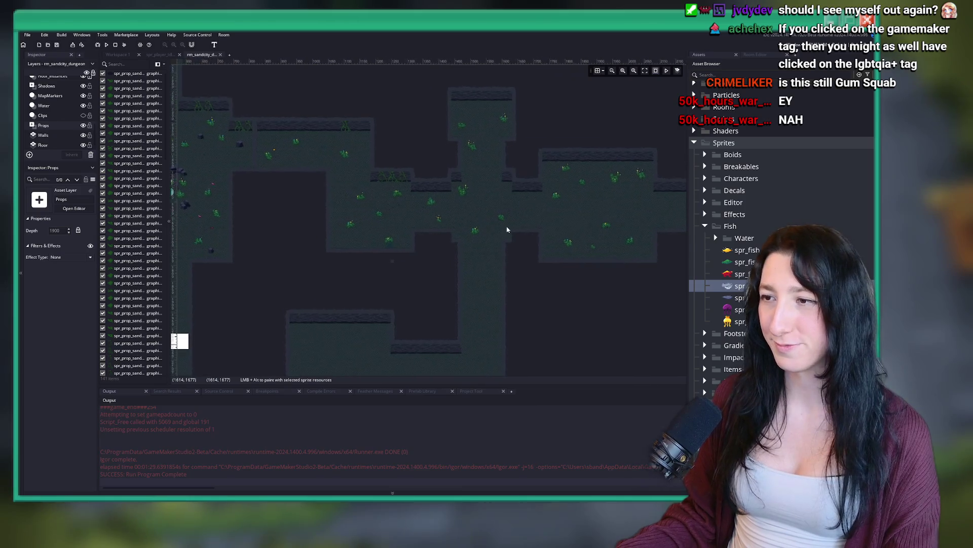
{"action": "left_click_drag", "start_coordinate": [562, 182], "coordinate": [369, 228]}
{"action": "scroll", "coordinate": [463, 224], "scroll_direction": "up", "scroll_amount": 3}
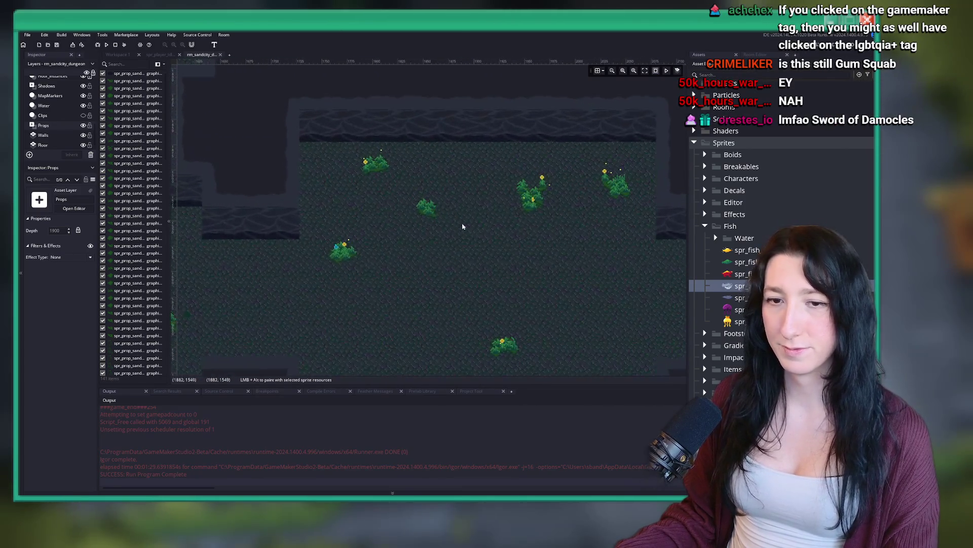
{"action": "scroll", "coordinate": [330, 239], "scroll_direction": "down", "scroll_amount": 2}
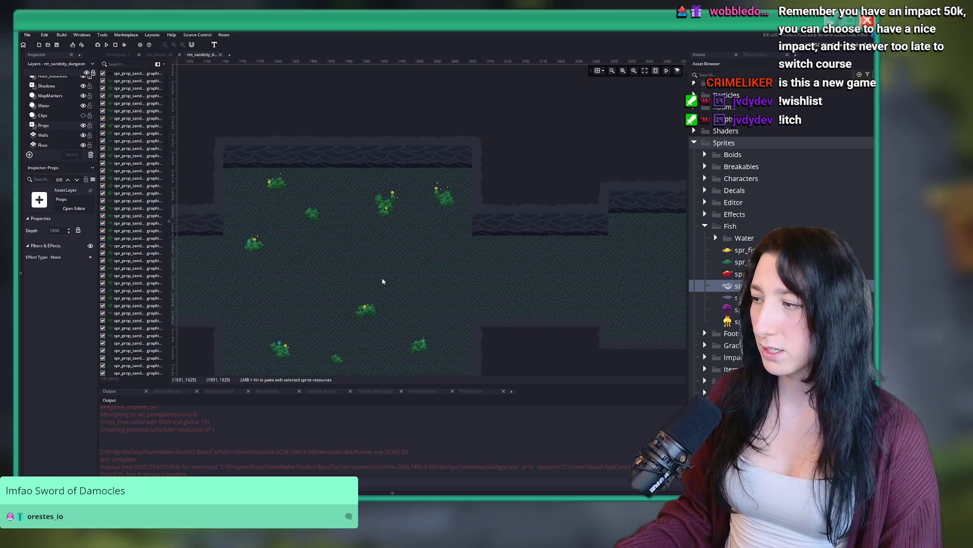
{"action": "left_click_drag", "start_coordinate": [383, 279], "coordinate": [491, 263]}
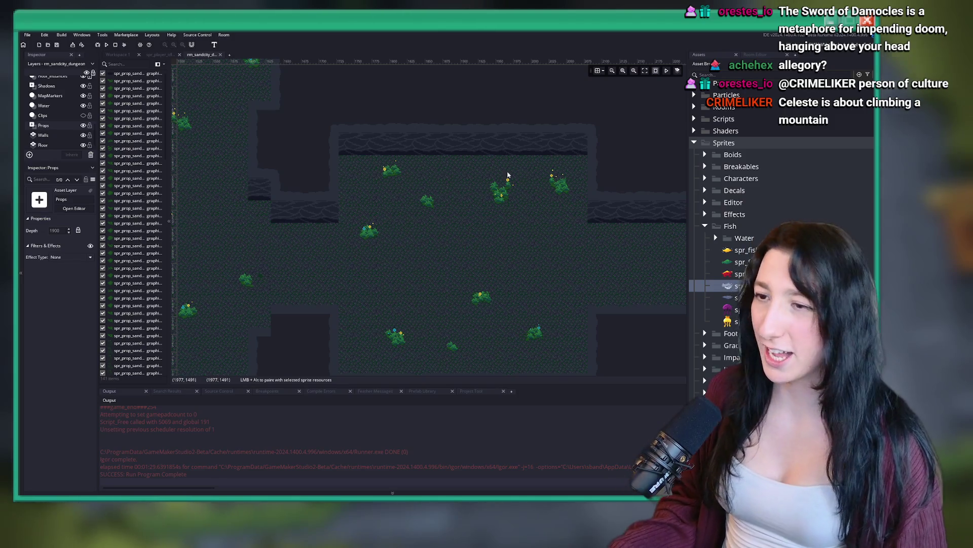
{"action": "left_click_drag", "start_coordinate": [507, 183], "coordinate": [374, 189]}
{"action": "scroll", "coordinate": [345, 193], "scroll_direction": "down", "scroll_amount": 2}
{"action": "scroll", "coordinate": [324, 174], "scroll_direction": "down", "scroll_amount": 2}
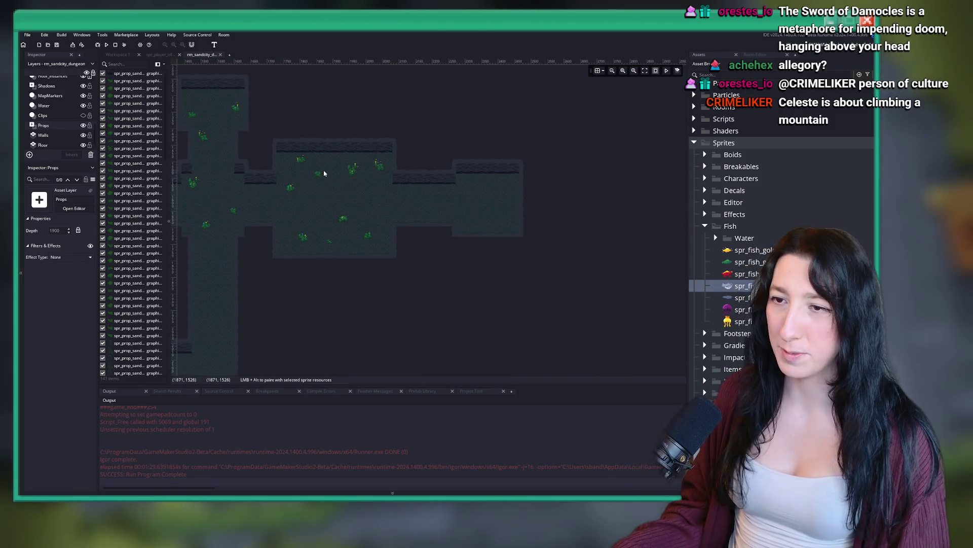
{"action": "scroll", "coordinate": [324, 173], "scroll_direction": "up", "scroll_amount": 2}
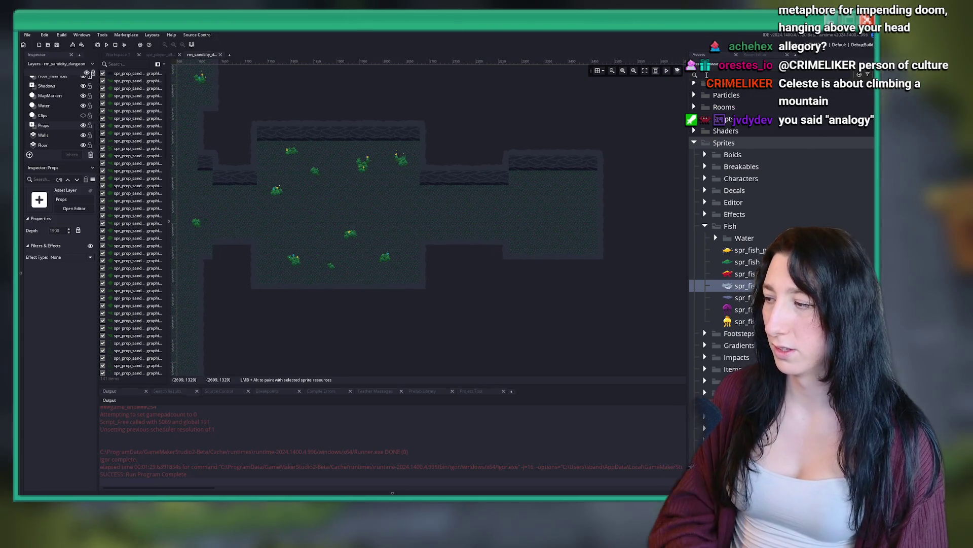
Complete the 'grass' Asset Browser search and survey the room's upper and left chambers.
{"action": "type", "text": "ss"}
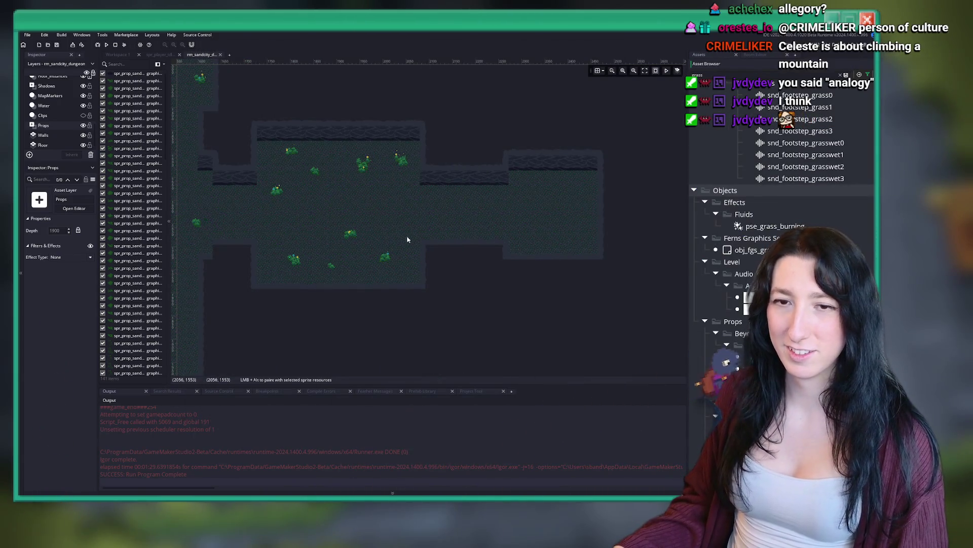
{"action": "scroll", "coordinate": [421, 177], "scroll_direction": "down", "scroll_amount": 2}
{"action": "left_click_drag", "start_coordinate": [365, 127], "coordinate": [373, 230]}
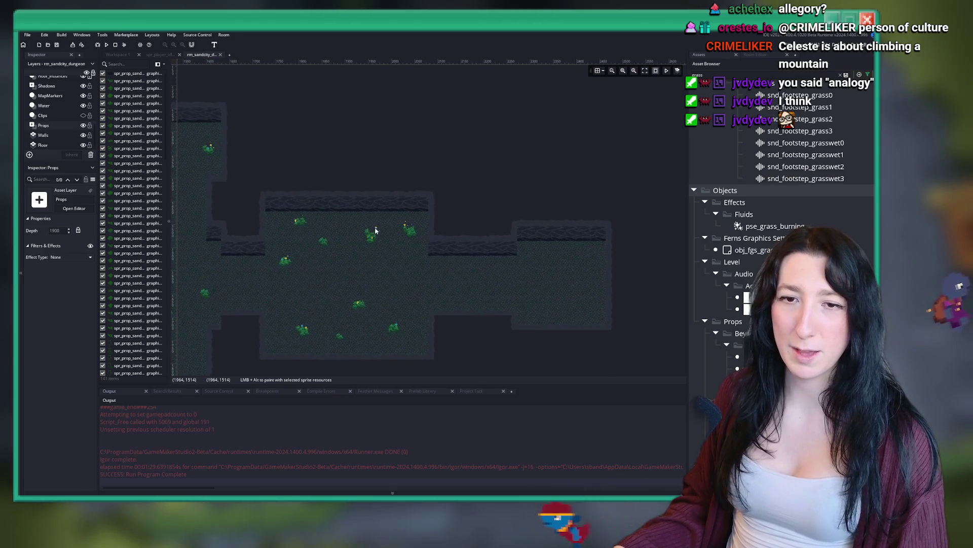
{"action": "scroll", "coordinate": [373, 228], "scroll_direction": "up", "scroll_amount": 1}
{"action": "scroll", "coordinate": [425, 236], "scroll_direction": "down", "scroll_amount": 2}
{"action": "scroll", "coordinate": [425, 236], "scroll_direction": "up", "scroll_amount": 1}
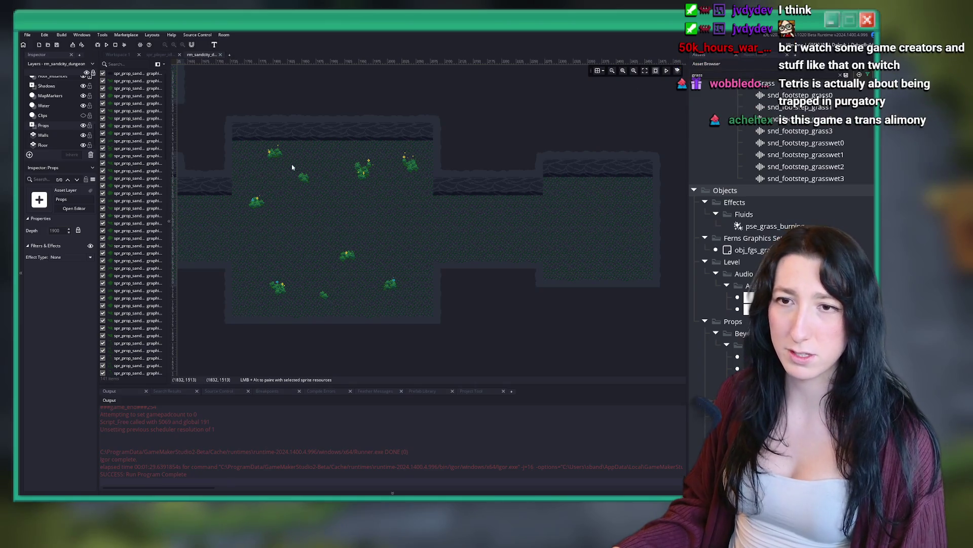
{"action": "left_click_drag", "start_coordinate": [190, 201], "coordinate": [278, 189]}
{"action": "scroll", "coordinate": [410, 206], "scroll_direction": "down", "scroll_amount": 5}
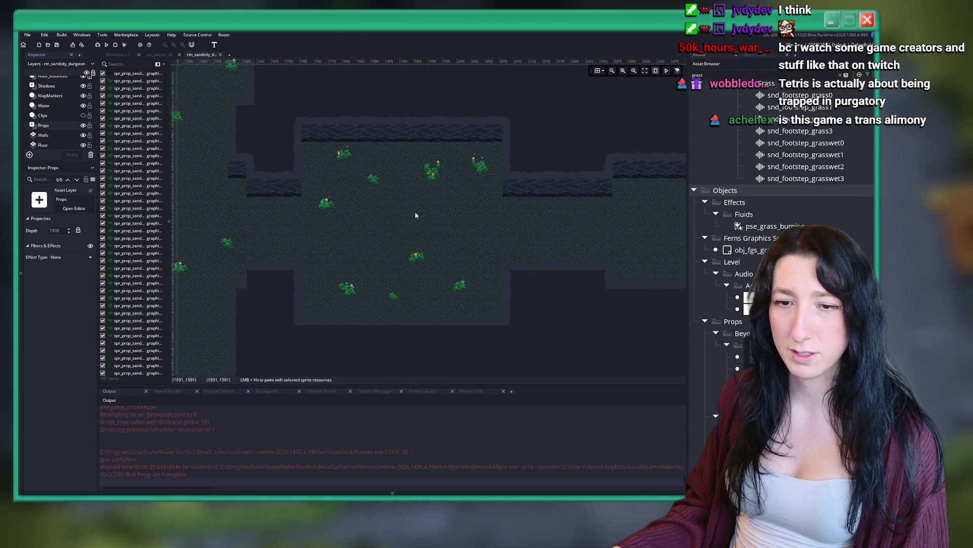
{"action": "scroll", "coordinate": [374, 214], "scroll_direction": "down", "scroll_amount": 2}
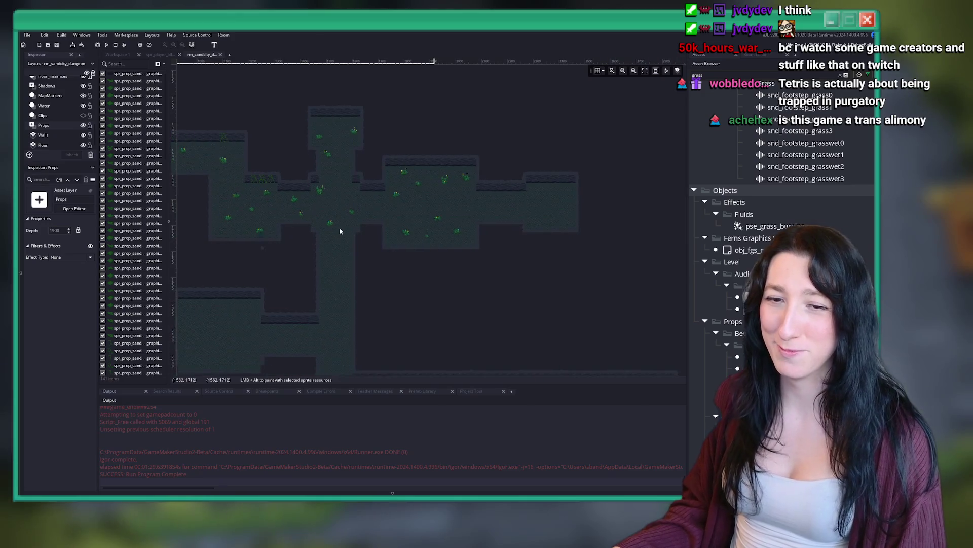
{"action": "scroll", "coordinate": [54, 116], "scroll_direction": "up", "scroll_amount": 5}
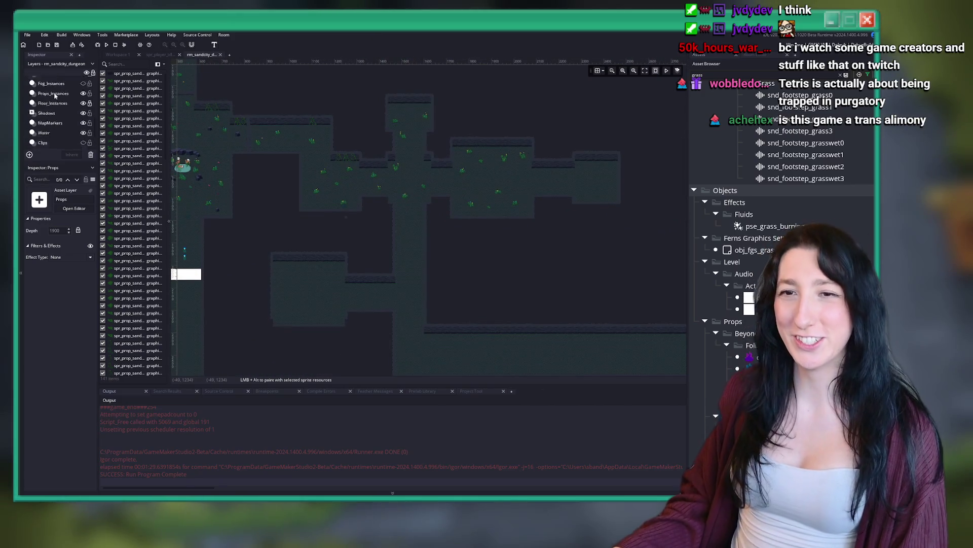
Select the Lights layer and turn on its visibility.
{"action": "left_click", "coordinate": [43, 95]}
{"action": "left_click", "coordinate": [83, 94]}
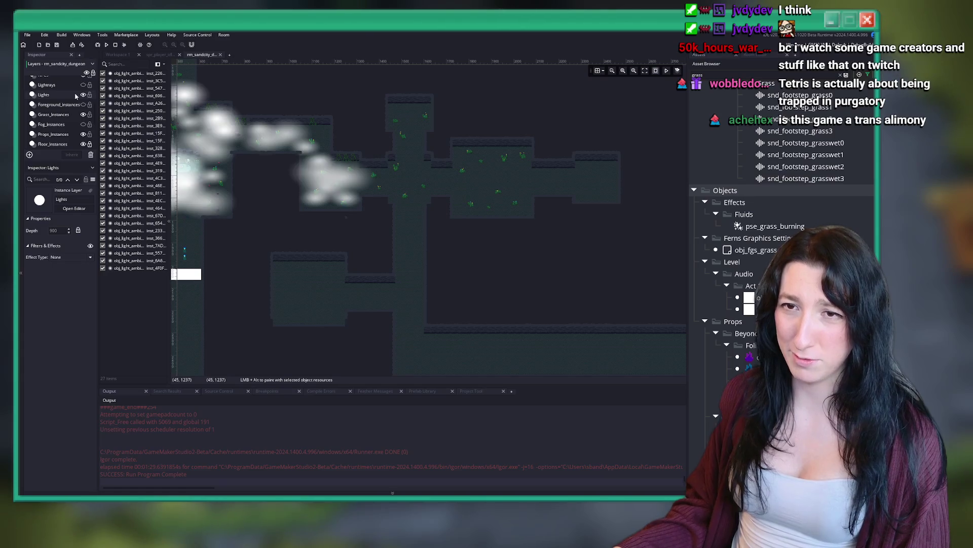
{"action": "scroll", "coordinate": [332, 185], "scroll_direction": "up", "scroll_amount": 2}
Paste two copies of a fog light into the right-hand corridor.
{"action": "left_click_drag", "start_coordinate": [472, 260], "coordinate": [337, 179]}
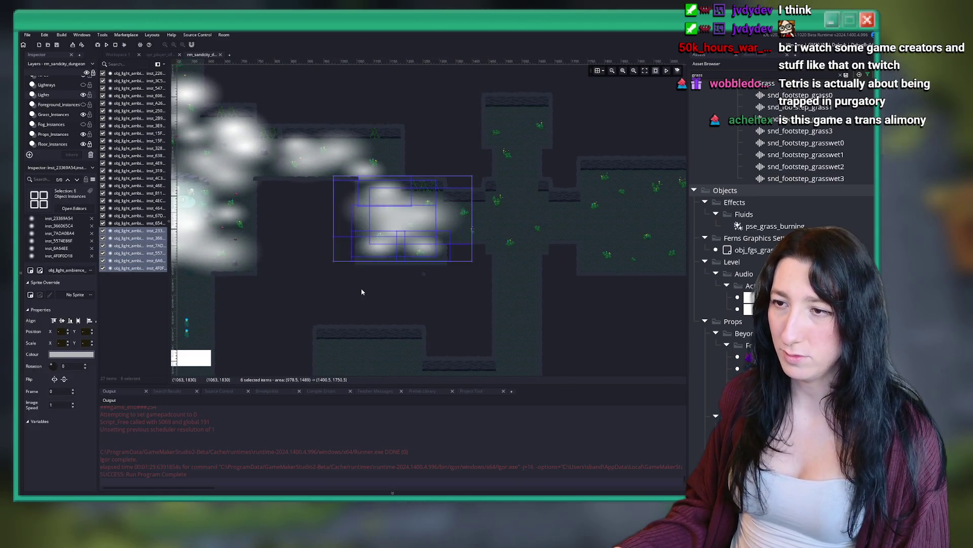
{"action": "scroll", "coordinate": [276, 299], "scroll_direction": "up", "scroll_amount": 2}
{"action": "left_click", "coordinate": [276, 299]}
{"action": "key", "text": "ctrl+c"}
{"action": "key", "text": "ctrl+v"}
{"action": "mouse_move", "coordinate": [276, 299]}
{"action": "left_mouse_down"}
{"action": "mouse_move", "coordinate": [540, 261]}
{"action": "mouse_move", "coordinate": [586, 266]}
{"action": "left_mouse_up"}
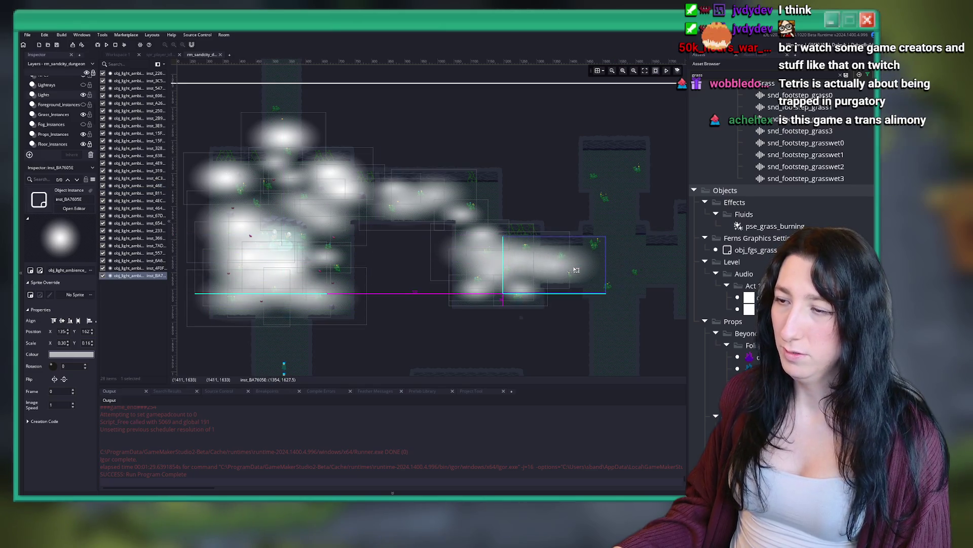
{"action": "key", "text": "ctrl+v"}
{"action": "mouse_move", "coordinate": [238, 193]}
{"action": "left_mouse_down"}
{"action": "mouse_move", "coordinate": [545, 229]}
{"action": "mouse_move", "coordinate": [605, 261]}
{"action": "mouse_move", "coordinate": [515, 249]}
{"action": "left_mouse_up"}
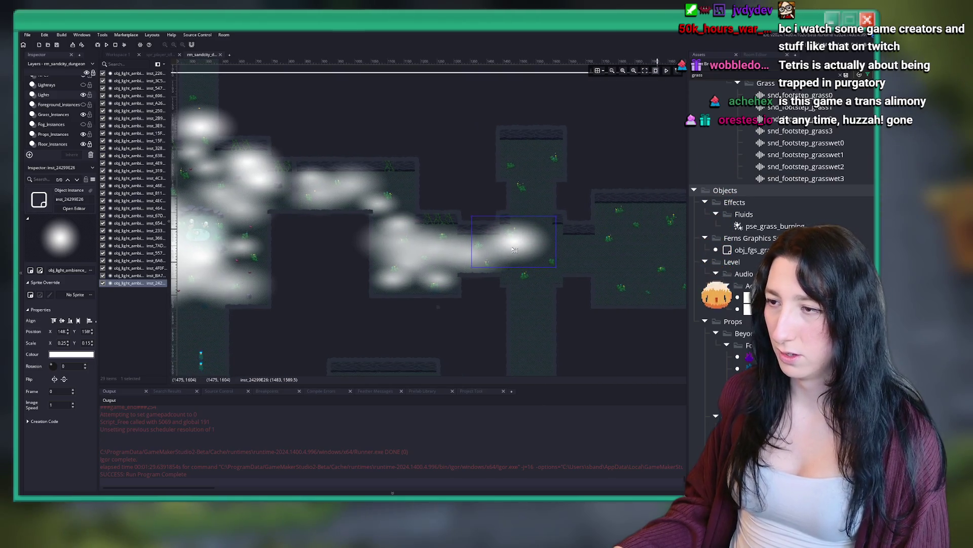
{"action": "left_click", "coordinate": [385, 308]}
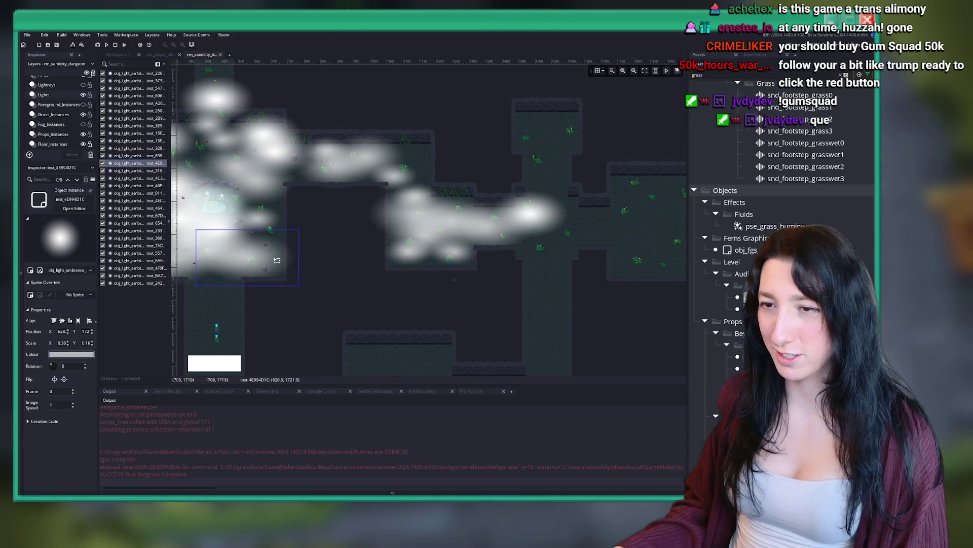
Drag out two more fog light duplicates to the right, bringing the count to 31.
{"action": "left_click", "coordinate": [275, 224]}
{"action": "mouse_move", "coordinate": [275, 223]}
{"action": "left_mouse_down"}
{"action": "mouse_move", "coordinate": [555, 226]}
{"action": "mouse_move", "coordinate": [551, 253]}
{"action": "left_mouse_up"}
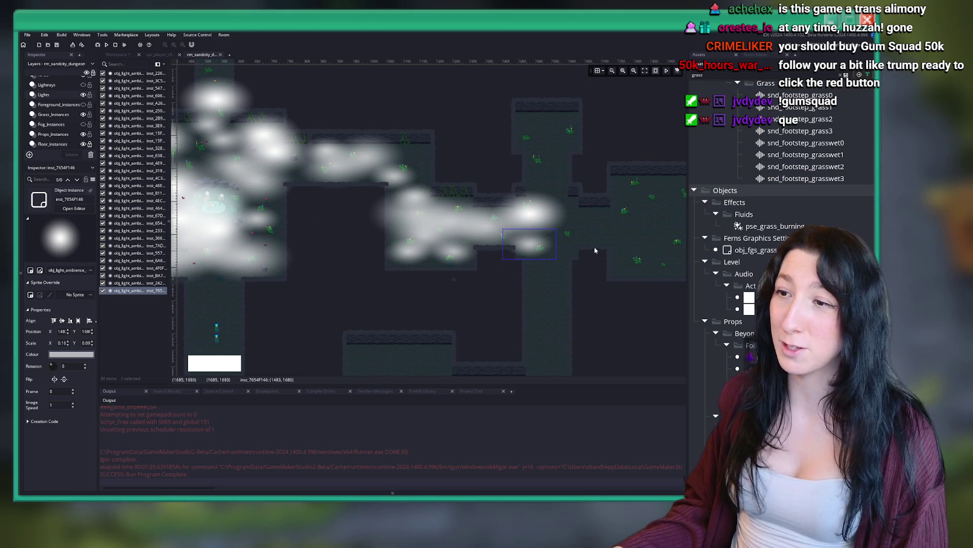
{"action": "left_click", "coordinate": [532, 216]}
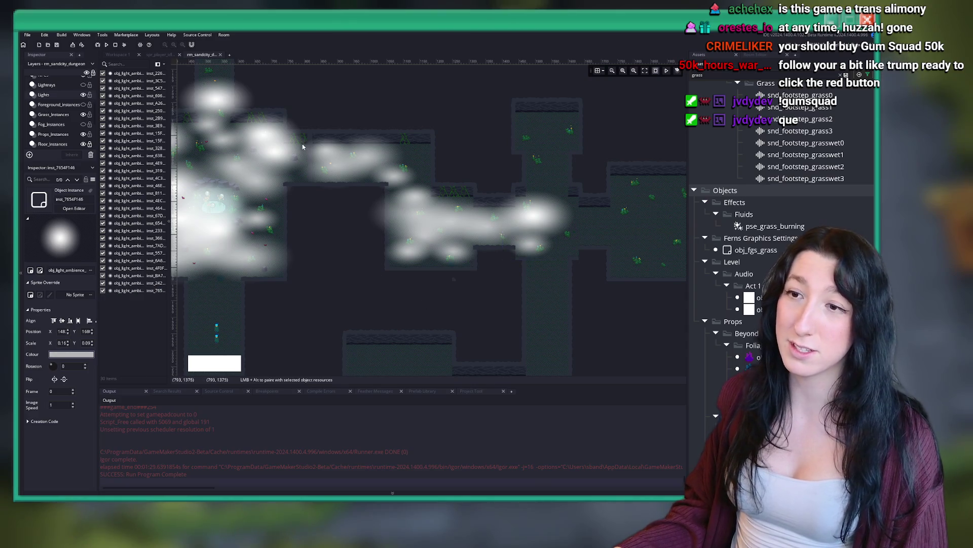
{"action": "scroll", "coordinate": [319, 147], "scroll_direction": "up", "scroll_amount": 2}
{"action": "mouse_move", "coordinate": [366, 168]}
{"action": "left_mouse_down"}
{"action": "mouse_move", "coordinate": [552, 280]}
{"action": "mouse_move", "coordinate": [554, 271]}
{"action": "mouse_move", "coordinate": [547, 289]}
{"action": "mouse_move", "coordinate": [532, 276]}
{"action": "mouse_move", "coordinate": [542, 274]}
{"action": "left_mouse_up"}
{"action": "left_click", "coordinate": [575, 234]}
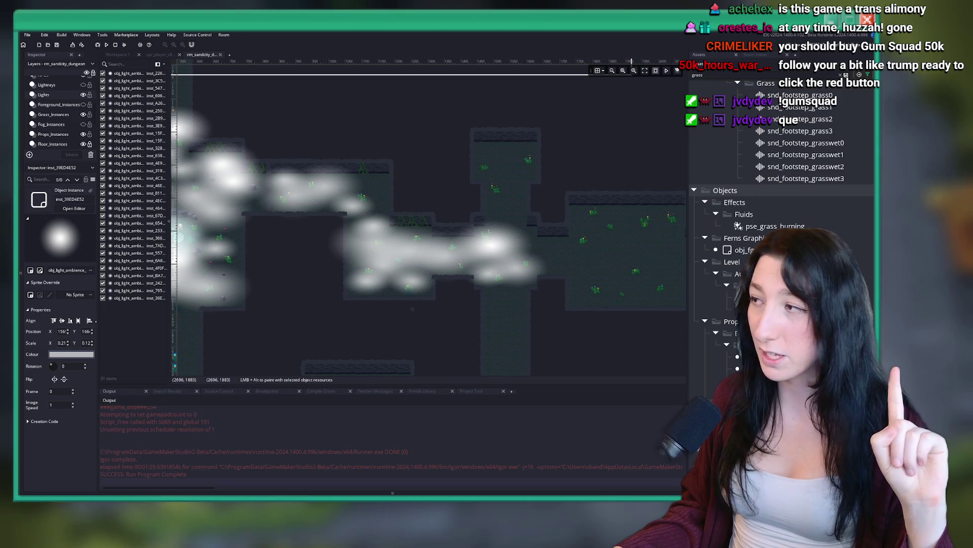
{"action": "key", "text": "super+Up"}
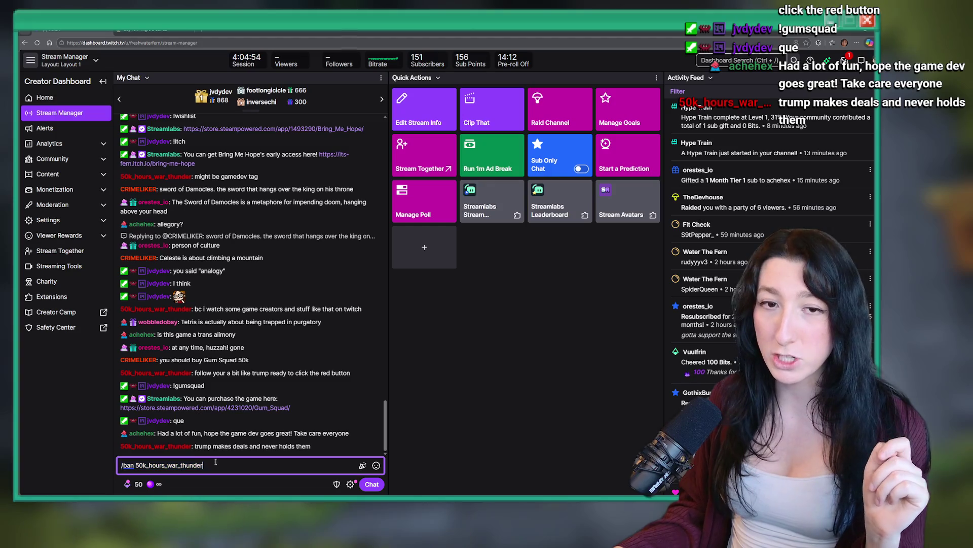
{"action": "left_click_drag", "start_coordinate": [203, 464], "coordinate": [141, 471]}
{"action": "left_click", "coordinate": [244, 465]}
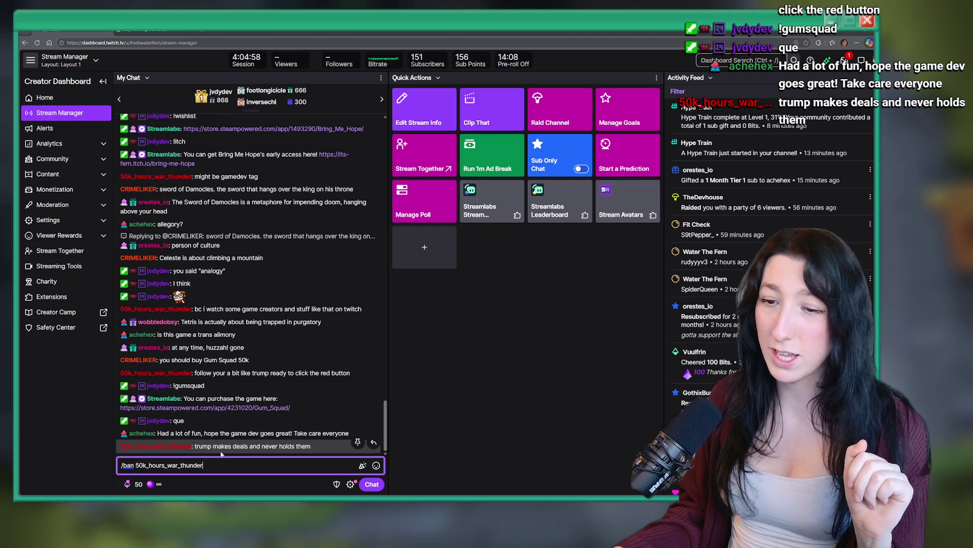
{"action": "key", "text": "super+Down"}
{"action": "key", "text": "super+Down"}
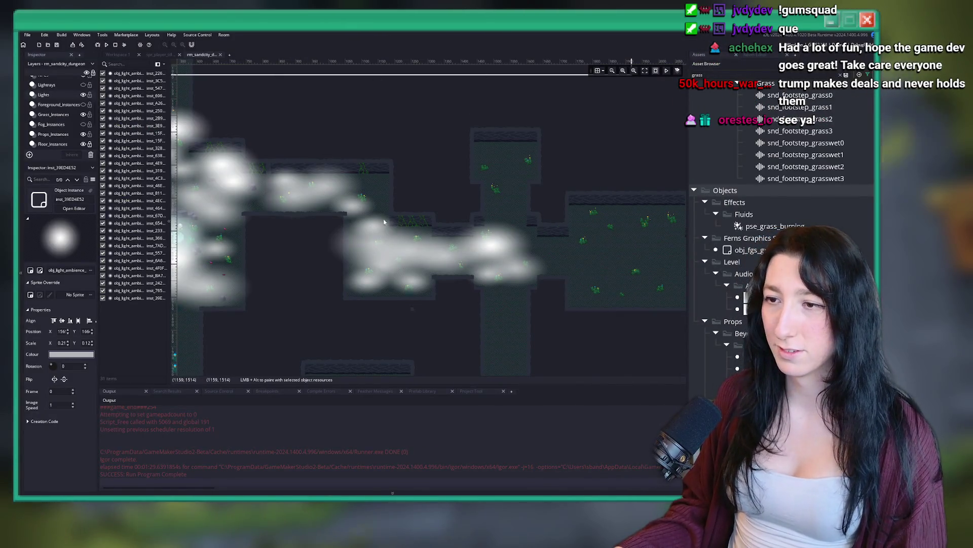
Duplicate a fog light near the top wall and place the copy beside it, making 32 lights.
{"action": "scroll", "coordinate": [354, 186], "scroll_direction": "up", "scroll_amount": 3}
{"action": "scroll", "coordinate": [357, 202], "scroll_direction": "down", "scroll_amount": 2}
{"action": "scroll", "coordinate": [379, 214], "scroll_direction": "up", "scroll_amount": 5}
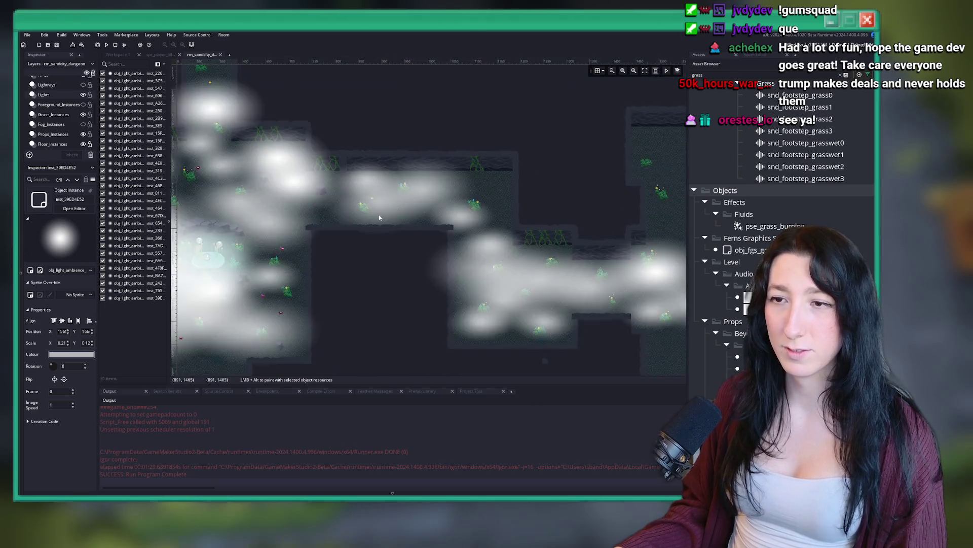
{"action": "left_click", "coordinate": [329, 217]}
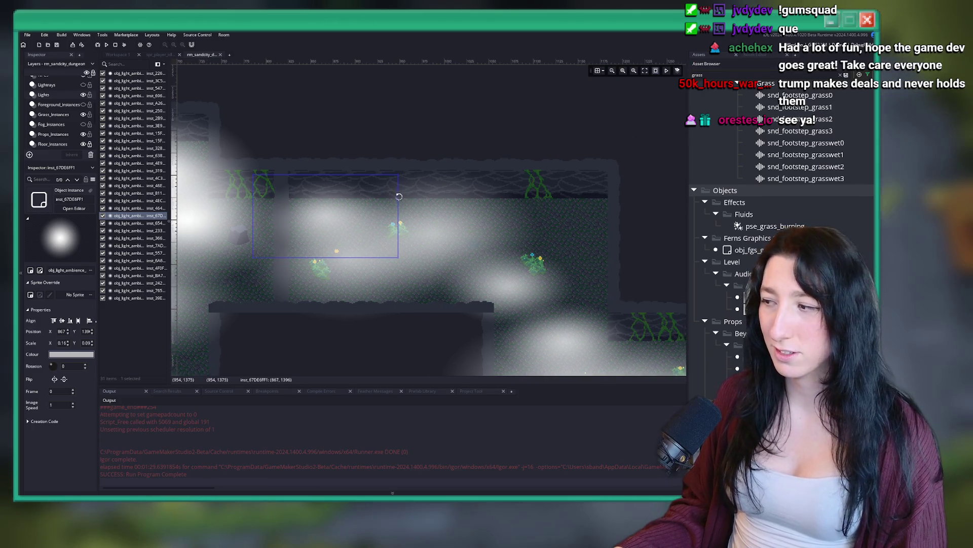
{"action": "key", "text": "ctrl+d"}
{"action": "mouse_move", "coordinate": [375, 223]}
{"action": "left_mouse_down"}
{"action": "mouse_move", "coordinate": [548, 222]}
{"action": "mouse_move", "coordinate": [536, 222]}
{"action": "left_mouse_up"}
{"action": "scroll", "coordinate": [535, 222], "scroll_direction": "down", "scroll_amount": 5}
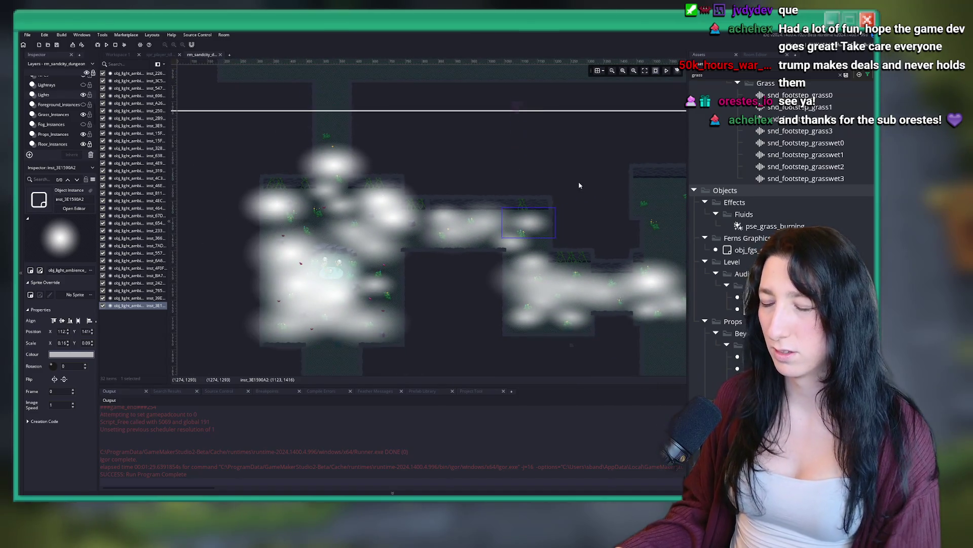
{"action": "scroll", "coordinate": [583, 173], "scroll_direction": "right", "scroll_amount": 5}
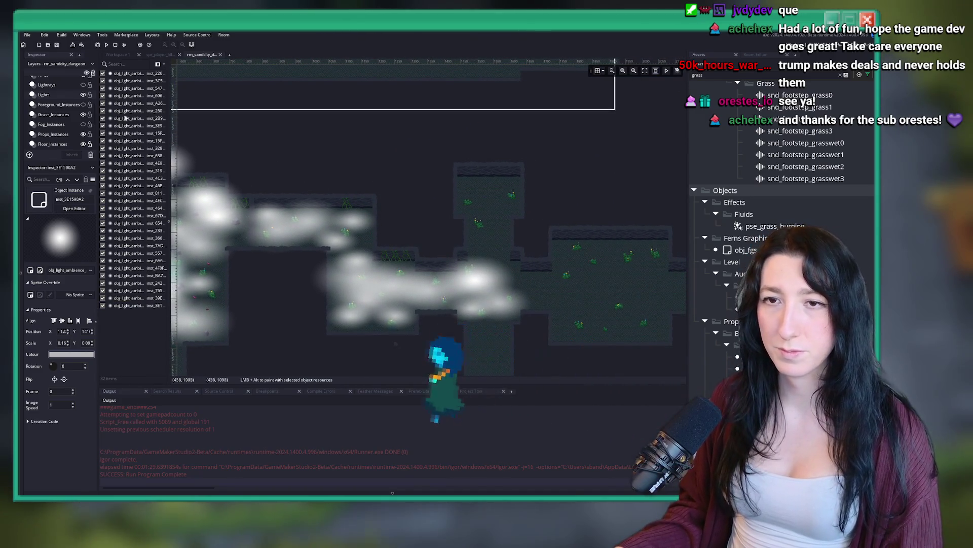
{"action": "left_click", "coordinate": [482, 174]}
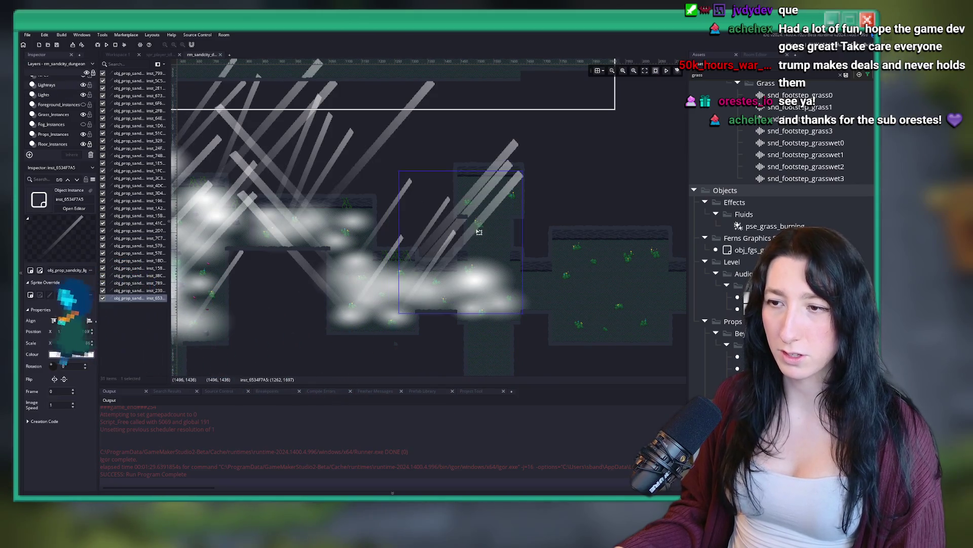
Paste two copies of the selected light-ray prop and shift one to the right.
{"action": "key", "text": "ctrl+c"}
{"action": "key", "text": "ctrl+v"}
{"action": "key", "text": "ctrl+v"}
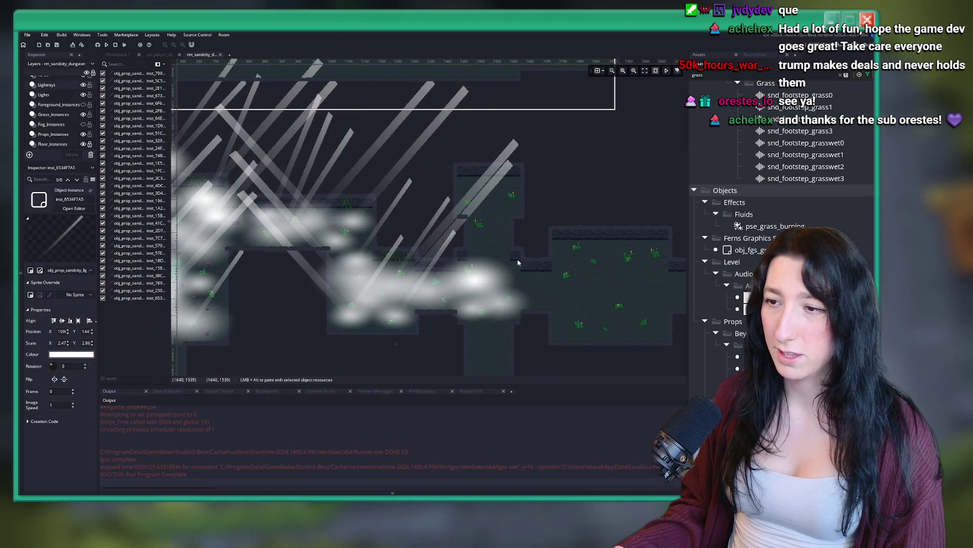
{"action": "mouse_move", "coordinate": [444, 283]}
{"action": "left_mouse_down"}
{"action": "mouse_move", "coordinate": [566, 291]}
{"action": "mouse_move", "coordinate": [508, 278]}
{"action": "mouse_move", "coordinate": [572, 213]}
{"action": "left_mouse_up"}
{"action": "key", "text": "ctrl+v"}
{"action": "key", "text": "ctrl+v"}
{"action": "scroll", "coordinate": [529, 223], "scroll_direction": "down", "scroll_amount": 3}
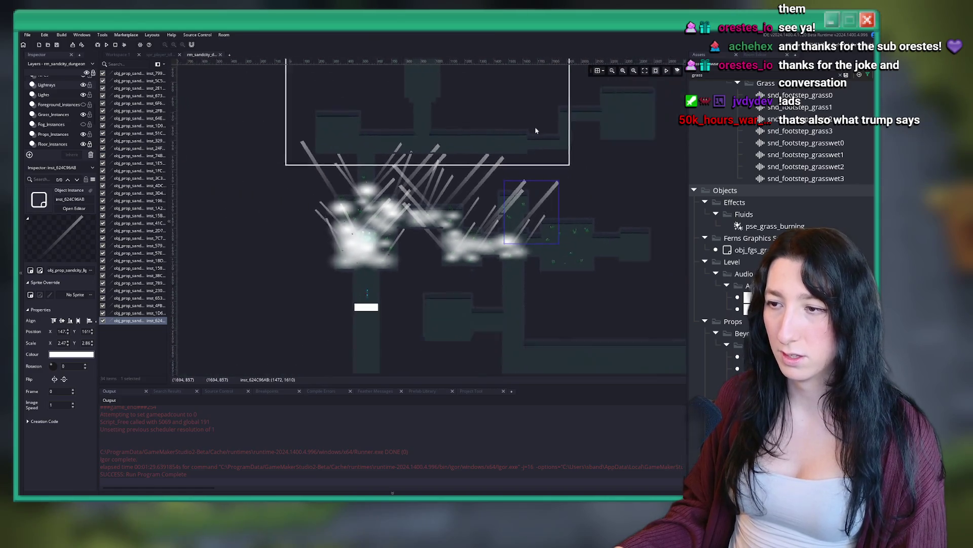
{"action": "scroll", "coordinate": [485, 254], "scroll_direction": "up", "scroll_amount": 4}
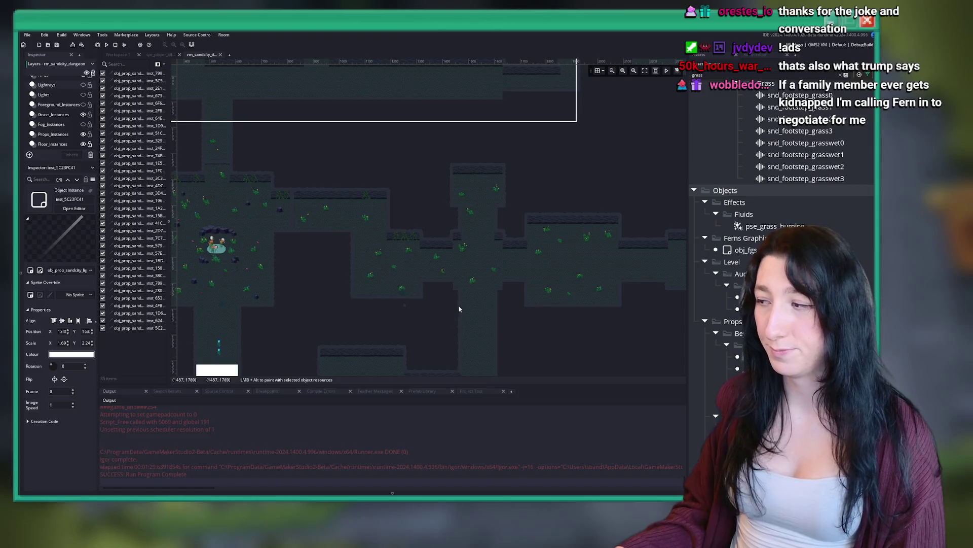
Switch to the Props_Instances layer and inspect an existing prop instance.
{"action": "scroll", "coordinate": [56, 120], "scroll_direction": "down", "scroll_amount": 2}
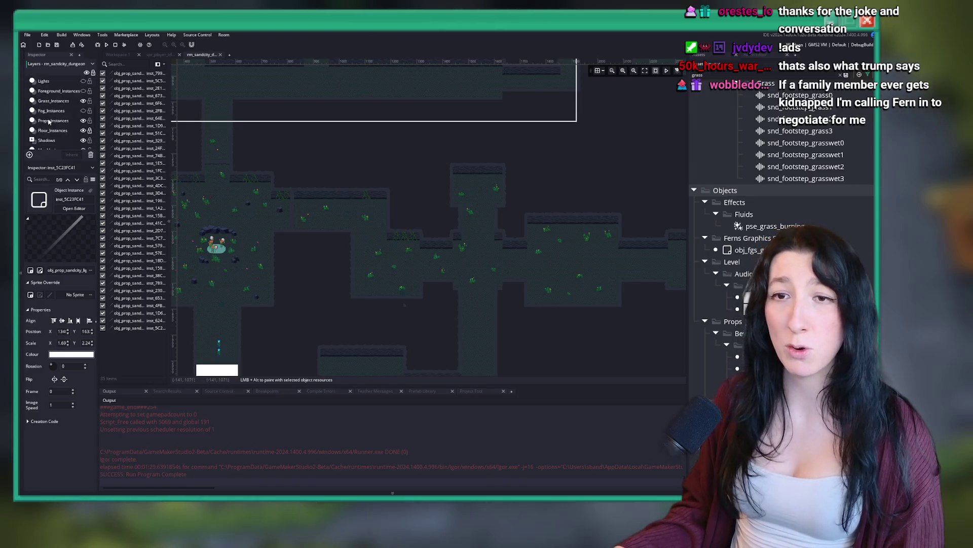
{"action": "left_click", "coordinate": [52, 107]}
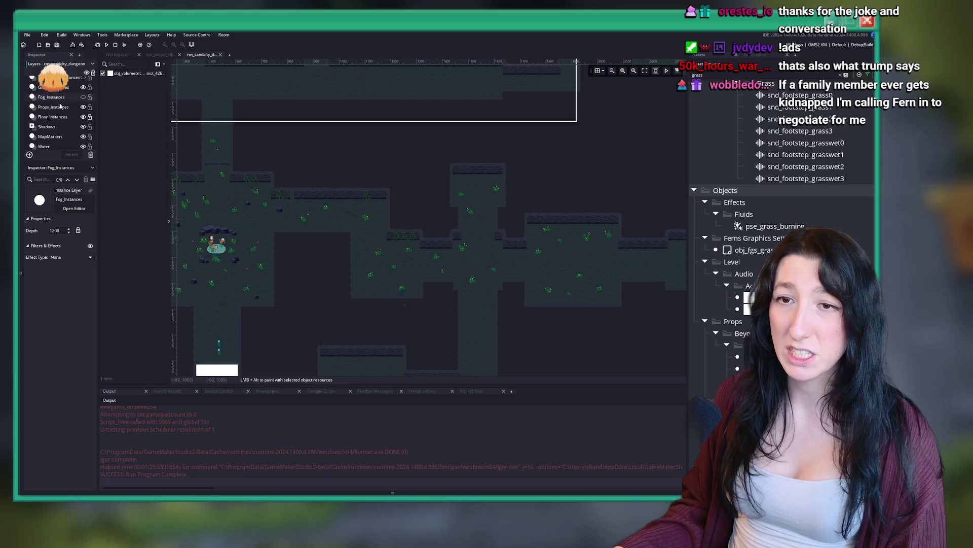
{"action": "scroll", "coordinate": [286, 227], "scroll_direction": "up", "scroll_amount": 2}
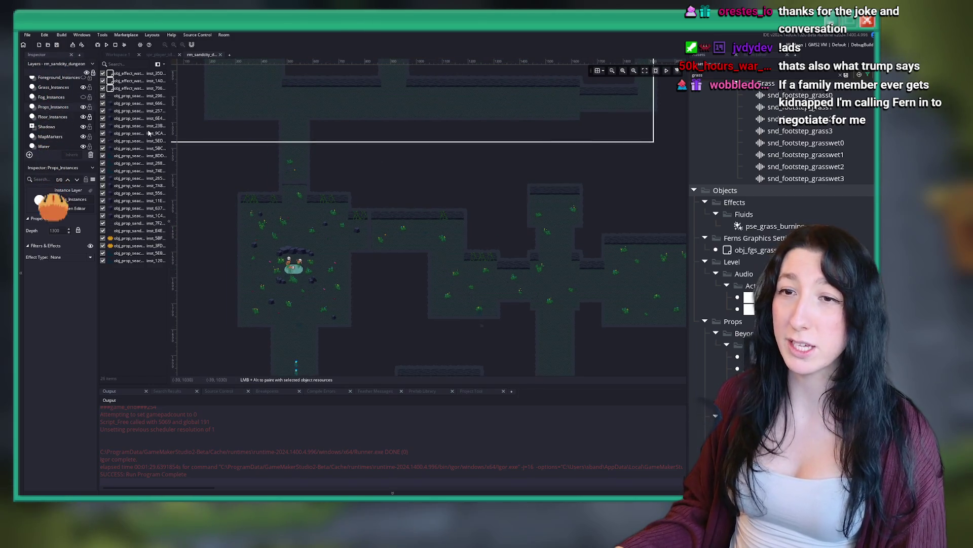
{"action": "scroll", "coordinate": [286, 227], "scroll_direction": "up", "scroll_amount": 1}
{"action": "scroll", "coordinate": [286, 227], "scroll_direction": "up", "scroll_amount": 2}
{"action": "left_click", "coordinate": [140, 252]}
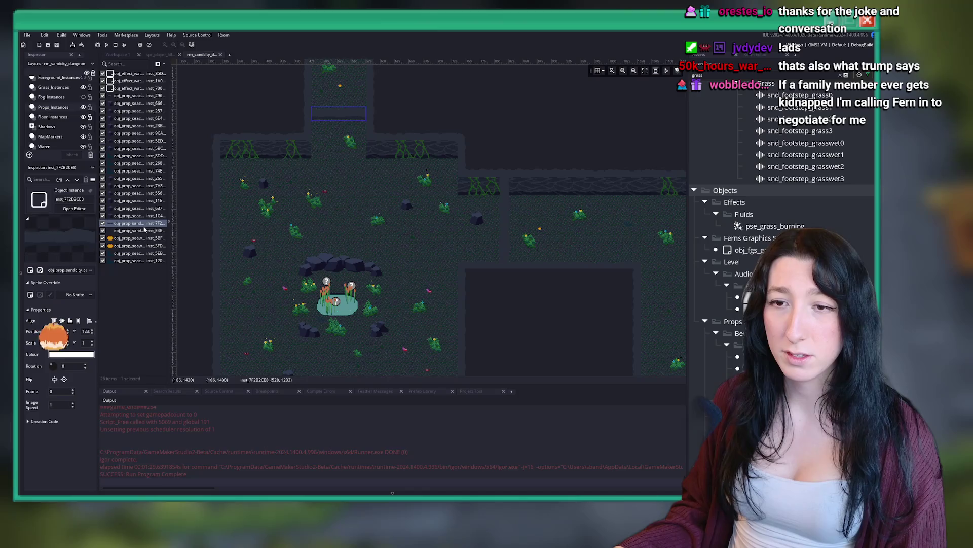
{"action": "left_click_drag", "start_coordinate": [586, 271], "coordinate": [530, 293]}
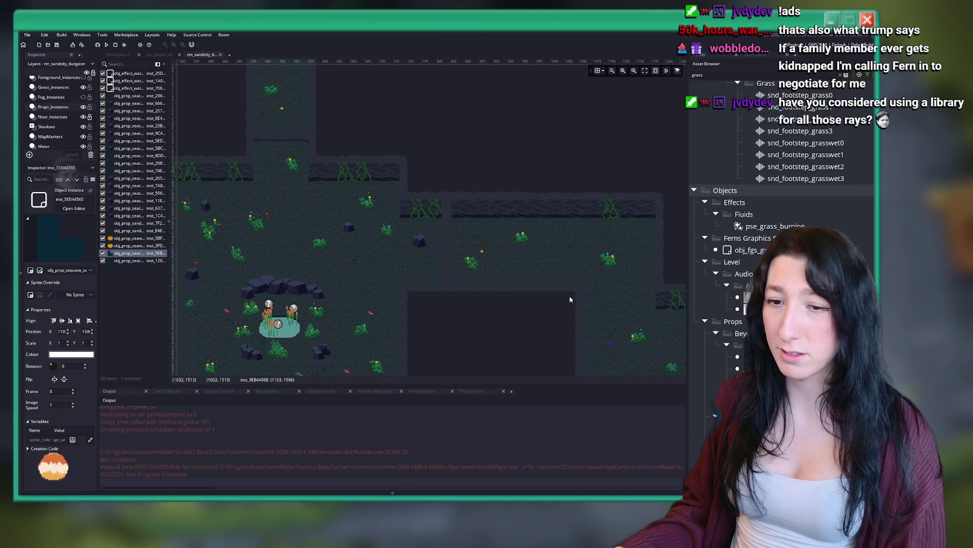
{"action": "scroll", "coordinate": [526, 272], "scroll_direction": "down", "scroll_amount": 3}
{"action": "scroll", "coordinate": [324, 252], "scroll_direction": "up", "scroll_amount": 1}
Place an obj_prop_seacave bush on the cave floor and shift it slightly right.
{"action": "left_click", "coordinate": [327, 252], "text": "alt"}
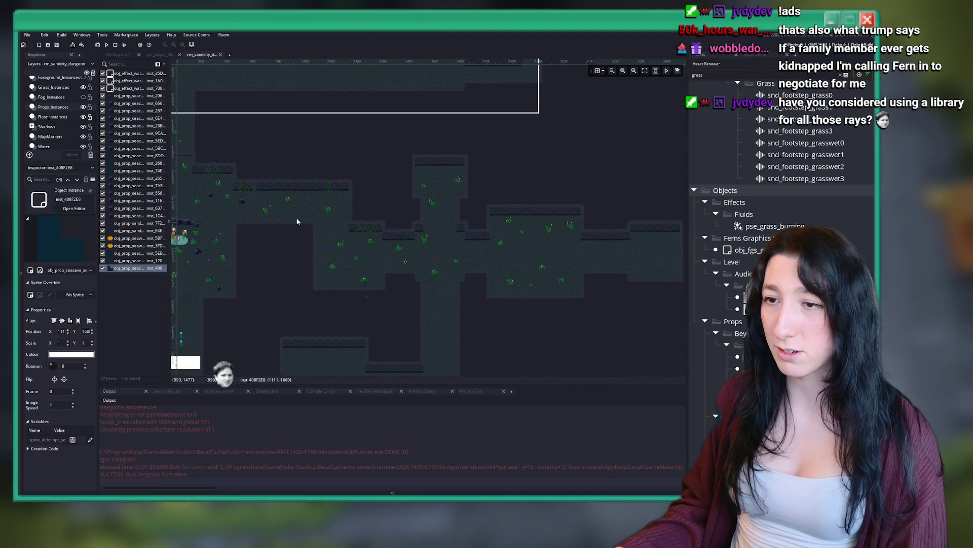
{"action": "scroll", "coordinate": [330, 253], "scroll_direction": "up", "scroll_amount": 2}
{"action": "scroll", "coordinate": [332, 250], "scroll_direction": "up", "scroll_amount": 4}
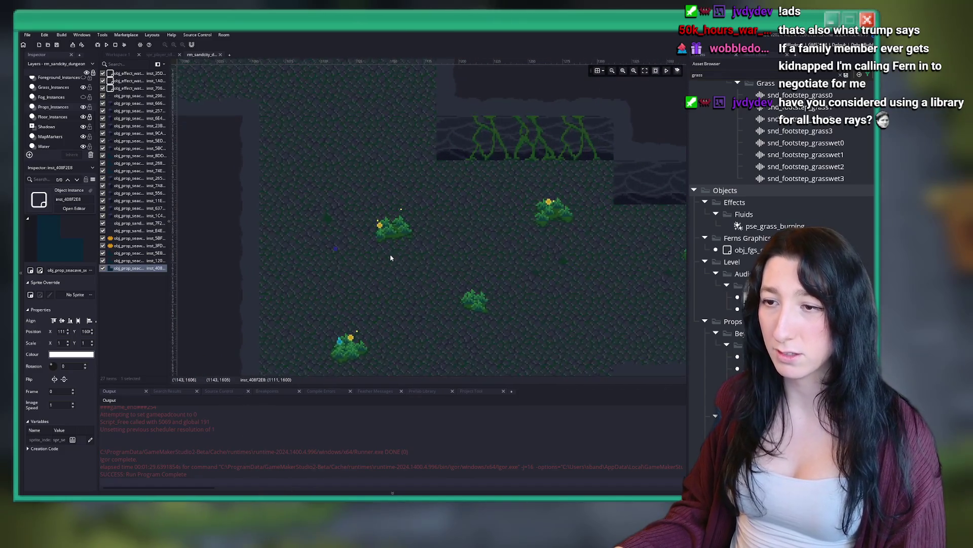
{"action": "scroll", "coordinate": [246, 258], "scroll_direction": "up", "scroll_amount": 3}
{"action": "mouse_move", "coordinate": [222, 235]}
{"action": "left_mouse_down"}
{"action": "mouse_move", "coordinate": [593, 257]}
{"action": "mouse_move", "coordinate": [332, 243]}
{"action": "mouse_move", "coordinate": [265, 217]}
{"action": "mouse_move", "coordinate": [493, 223]}
{"action": "mouse_move", "coordinate": [647, 193]}
{"action": "mouse_move", "coordinate": [348, 210]}
{"action": "left_mouse_up"}
{"action": "scroll", "coordinate": [591, 255], "scroll_direction": "down", "scroll_amount": 2}
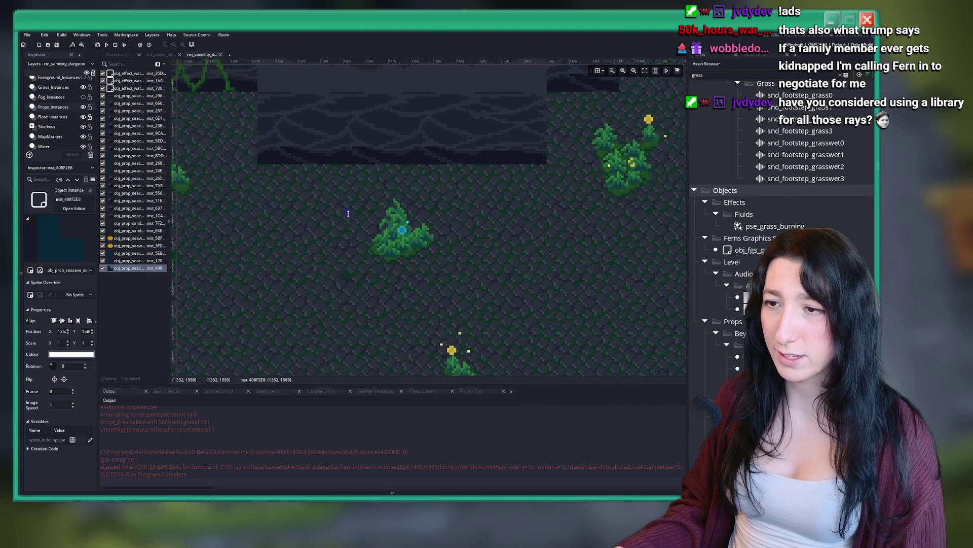
{"action": "left_click", "coordinate": [337, 283]}
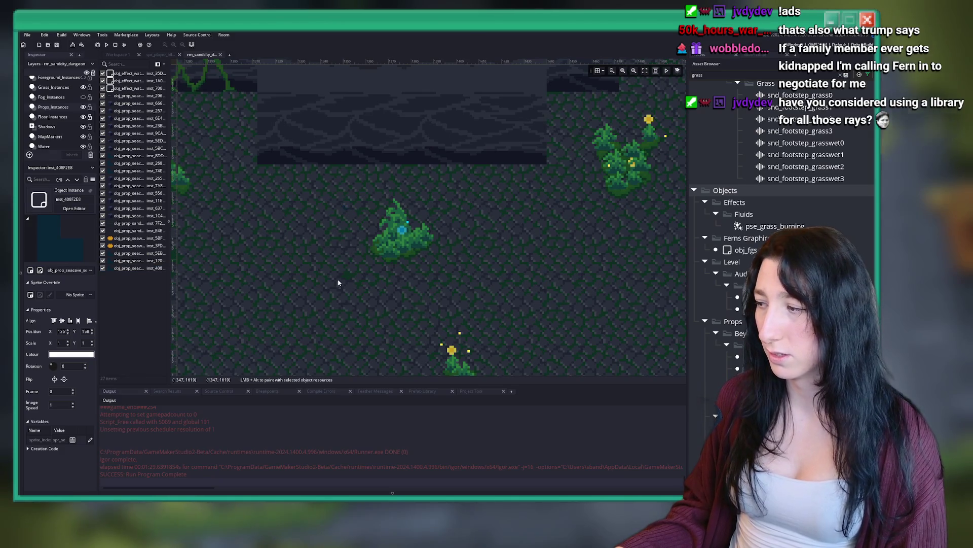
Place a second seacave bush prop and nudge it up and to the left.
{"action": "scroll", "coordinate": [336, 283], "scroll_direction": "down", "scroll_amount": 4}
{"action": "scroll", "coordinate": [365, 250], "scroll_direction": "up", "scroll_amount": 5}
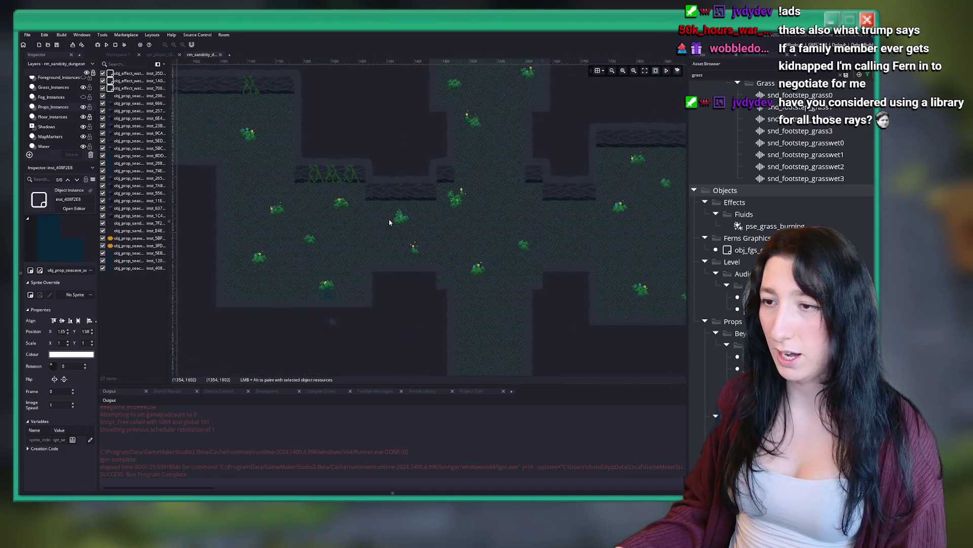
{"action": "scroll", "coordinate": [274, 262], "scroll_direction": "down", "scroll_amount": 2}
{"action": "left_click_drag", "start_coordinate": [304, 274], "coordinate": [300, 193]}
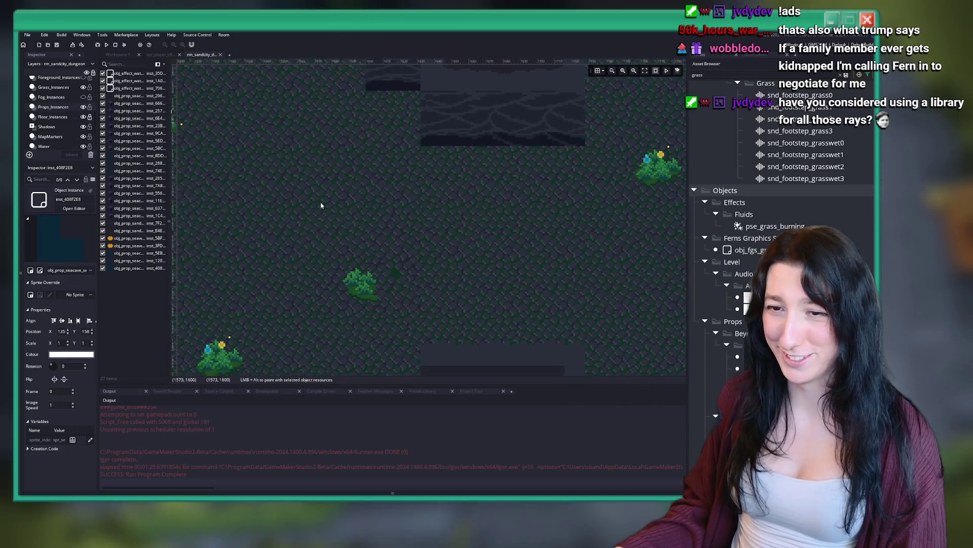
{"action": "scroll", "coordinate": [381, 223], "scroll_direction": "up", "scroll_amount": 3}
{"action": "scroll", "coordinate": [371, 239], "scroll_direction": "down", "scroll_amount": 3}
{"action": "left_click", "coordinate": [433, 261], "text": "alt"}
{"action": "scroll", "coordinate": [433, 261], "scroll_direction": "up", "scroll_amount": 3}
{"action": "scroll", "coordinate": [433, 261], "scroll_direction": "up", "scroll_amount": 3}
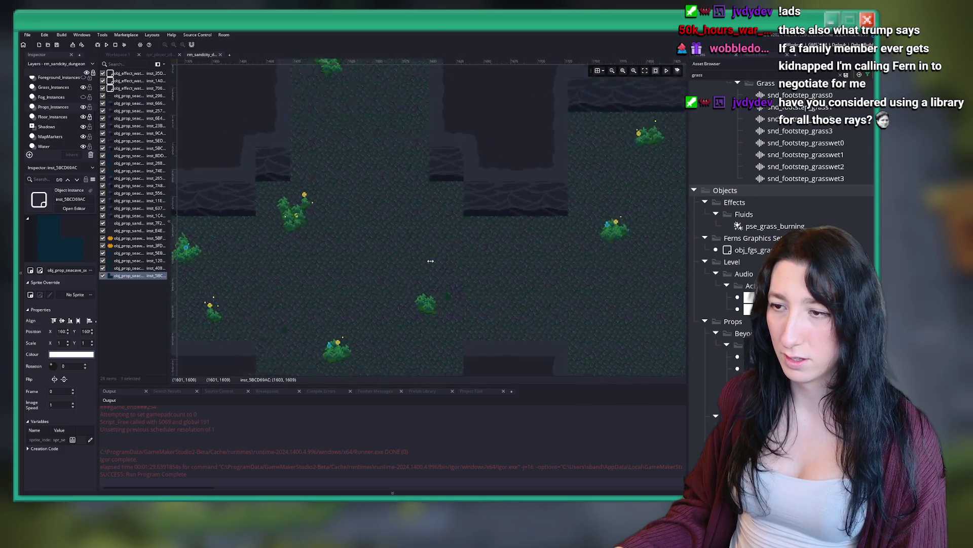
{"action": "mouse_move", "coordinate": [433, 261]}
{"action": "left_mouse_down"}
{"action": "mouse_move", "coordinate": [339, 185]}
{"action": "mouse_move", "coordinate": [318, 193]}
{"action": "mouse_move", "coordinate": [282, 336]}
{"action": "left_mouse_up"}
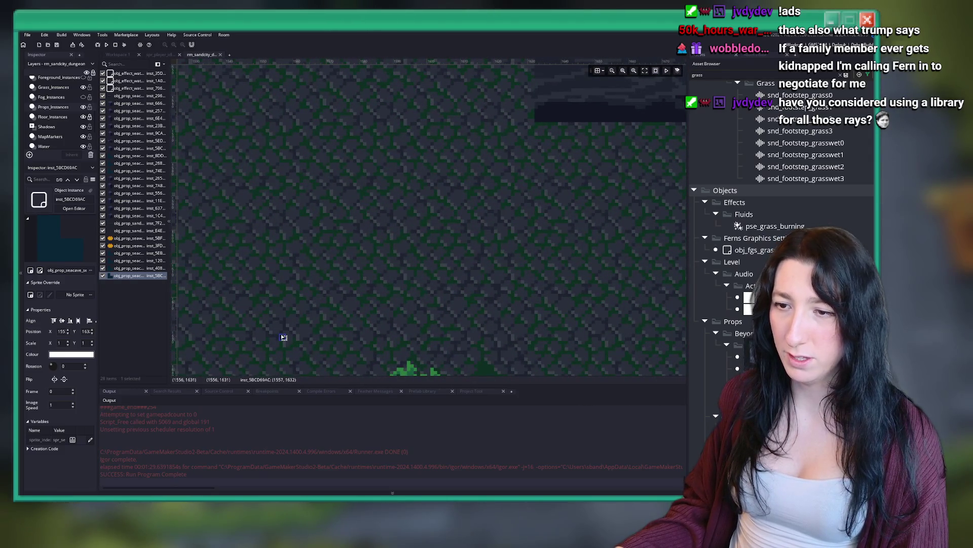
{"action": "scroll", "coordinate": [339, 271], "scroll_direction": "down", "scroll_amount": 3}
{"action": "scroll", "coordinate": [346, 261], "scroll_direction": "down", "scroll_amount": 2}
{"action": "scroll", "coordinate": [492, 276], "scroll_direction": "up", "scroll_amount": 4}
{"action": "key", "text": "alt+Tab"}
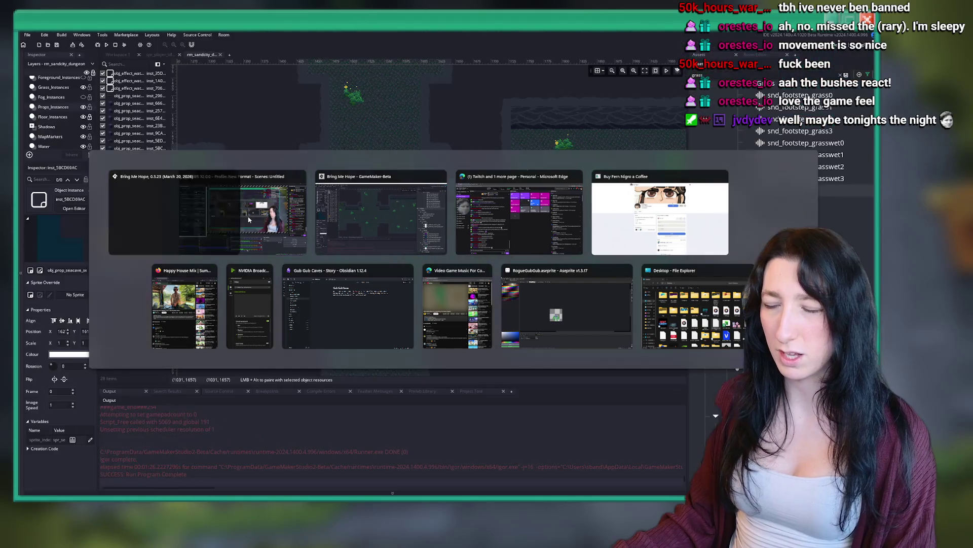
Make the Walls tile layer the one being edited.
{"action": "scroll", "coordinate": [383, 262], "scroll_direction": "down", "scroll_amount": 3}
{"action": "scroll", "coordinate": [370, 251], "scroll_direction": "down", "scroll_amount": 3}
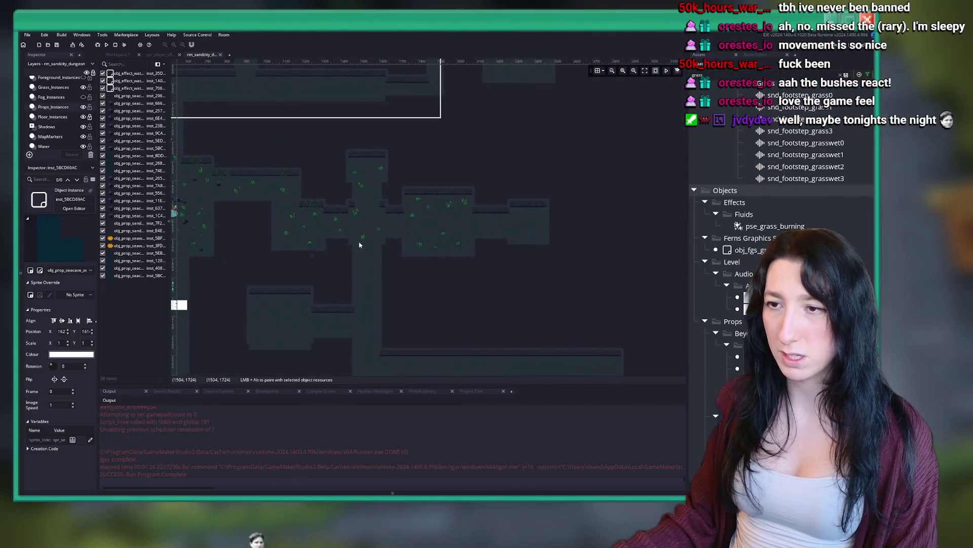
{"action": "scroll", "coordinate": [416, 238], "scroll_direction": "up", "scroll_amount": 5}
{"action": "scroll", "coordinate": [460, 254], "scroll_direction": "up", "scroll_amount": 5}
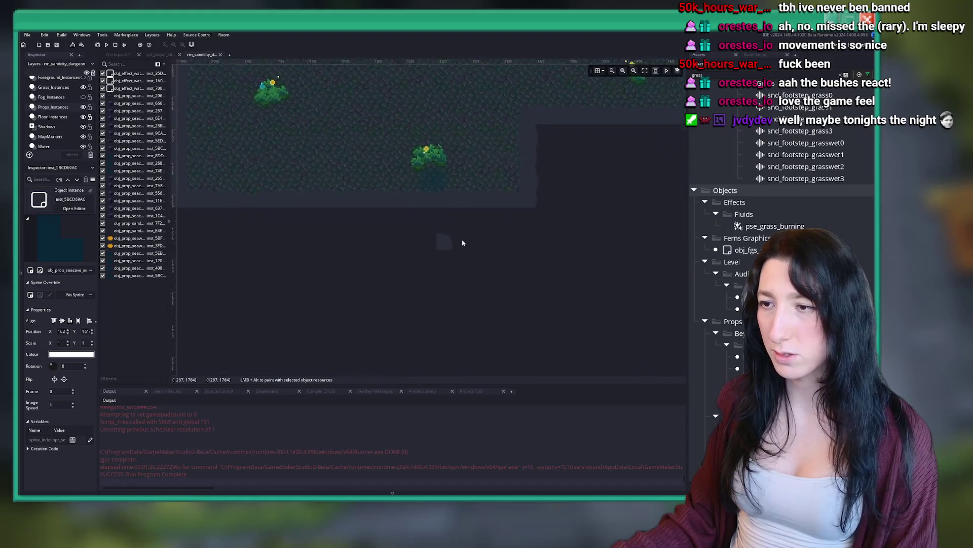
{"action": "scroll", "coordinate": [55, 140], "scroll_direction": "down", "scroll_amount": 2}
{"action": "left_click", "coordinate": [56, 137]}
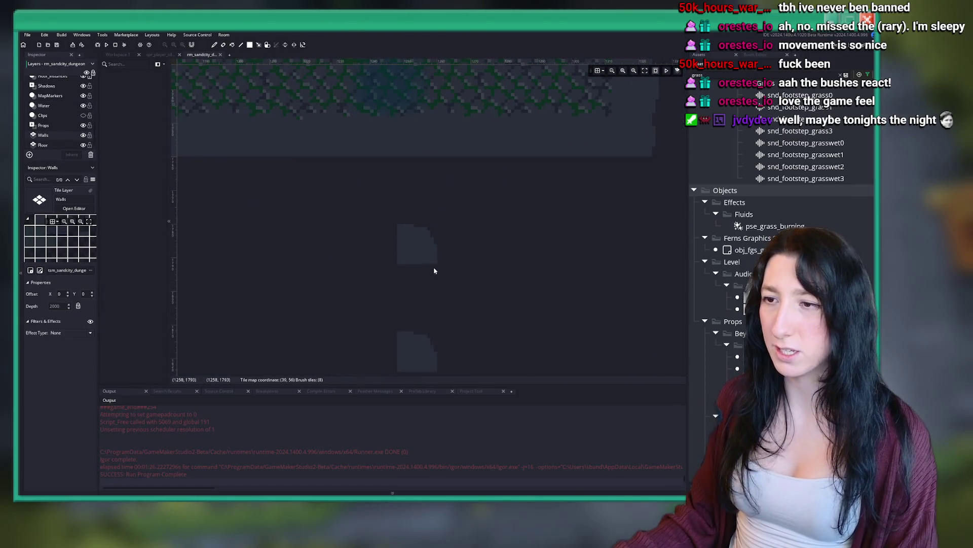
{"action": "scroll", "coordinate": [454, 268], "scroll_direction": "down", "scroll_amount": 4}
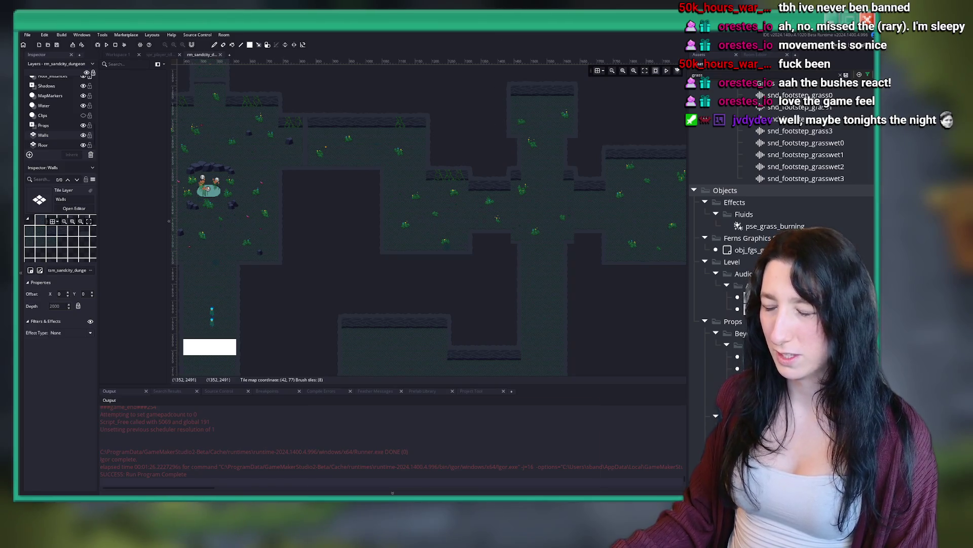
Launch GitHub Desktop from the Windows search.
{"action": "key", "text": "super"}
{"action": "type", "text": "g"}
{"action": "left_click", "coordinate": [421, 262]}
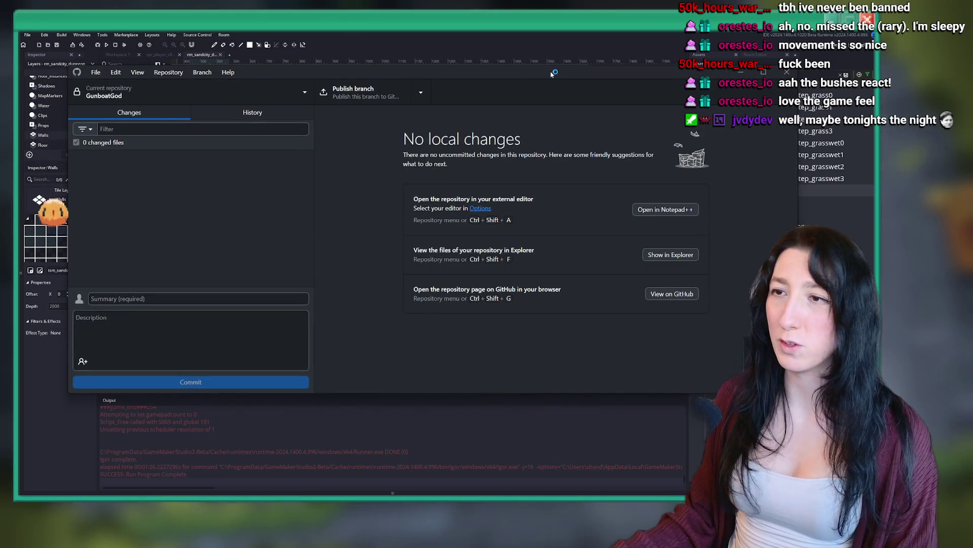
Maximize the GitHub Desktop window and open the Current repository list.
{"action": "key", "text": "super+Up"}
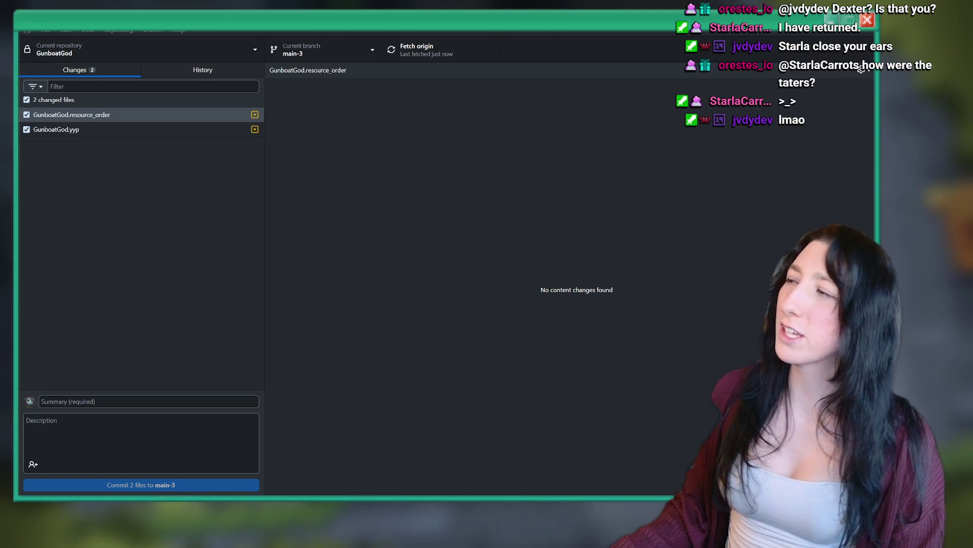
{"action": "left_click", "coordinate": [167, 53]}
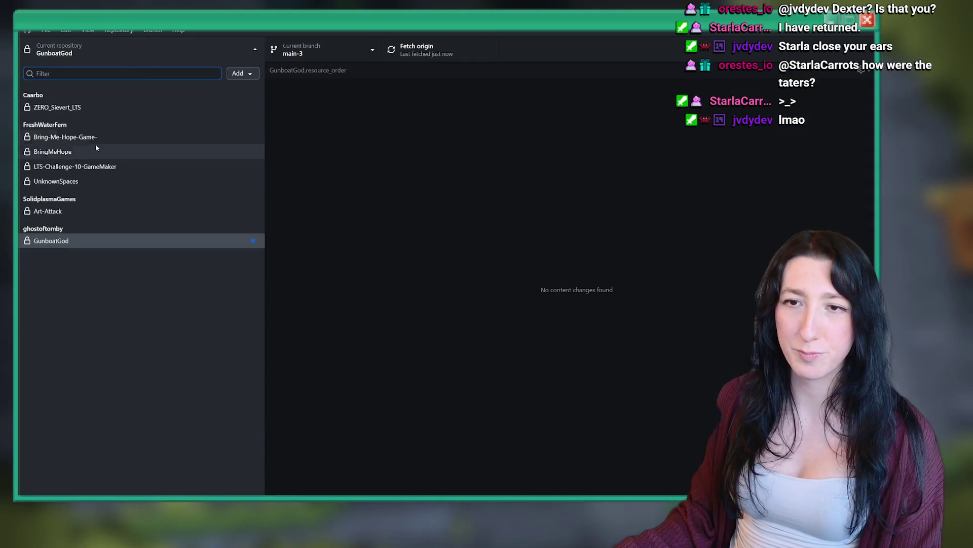
Commit the 46 Bring-Me-Hope-Game- changes to master as 'Grass and cave' and push to origin.
{"action": "left_click", "coordinate": [104, 136]}
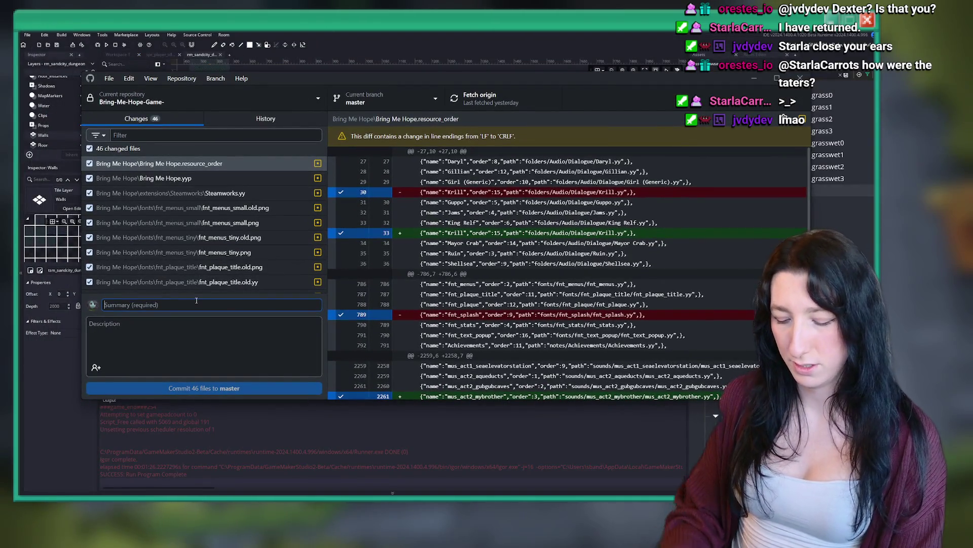
{"action": "type", "text": "Grass and cave"}
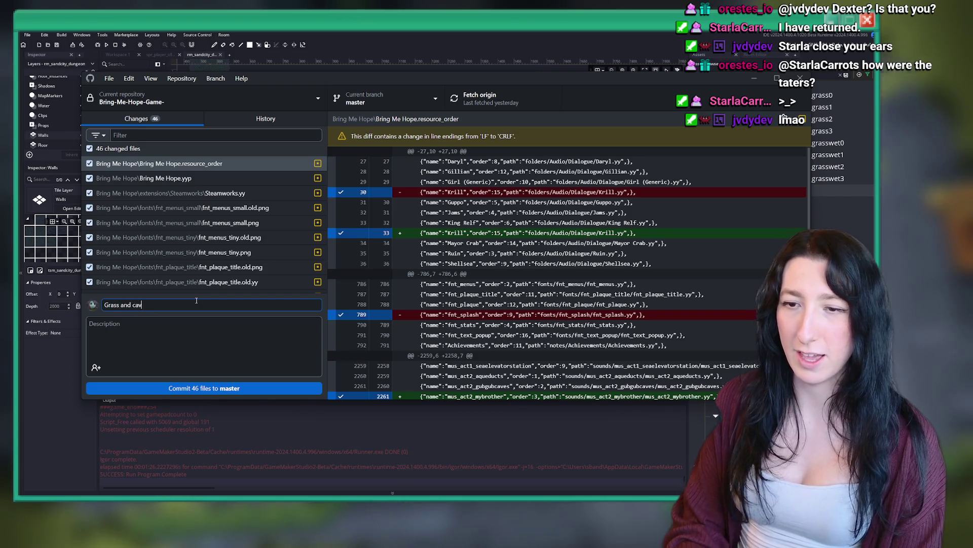
{"action": "left_click", "coordinate": [254, 388]}
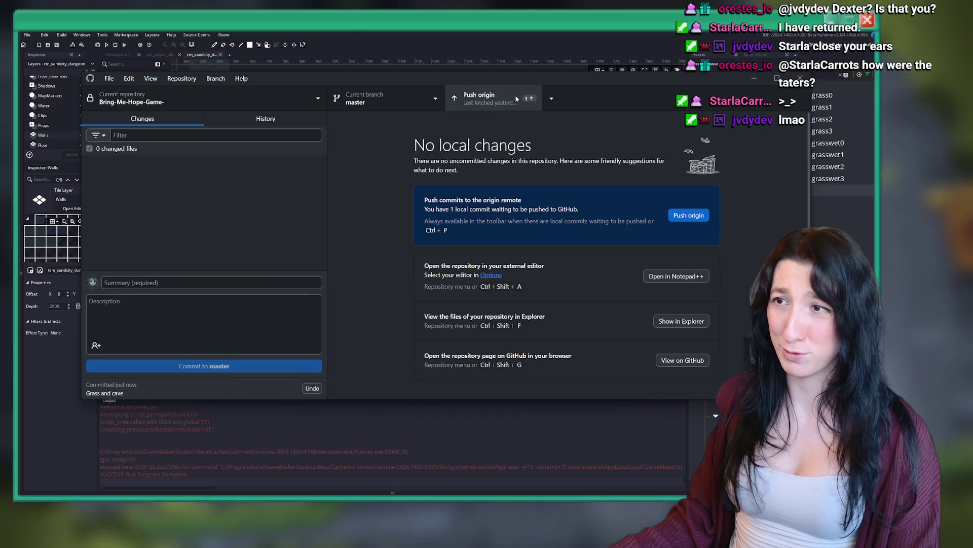
{"action": "left_click", "coordinate": [515, 104]}
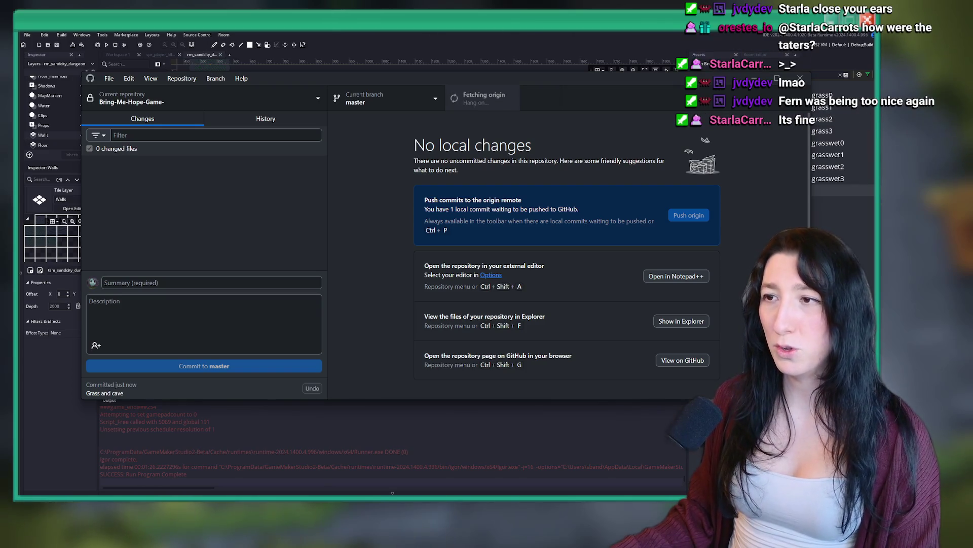
{"action": "left_click", "coordinate": [209, 44]}
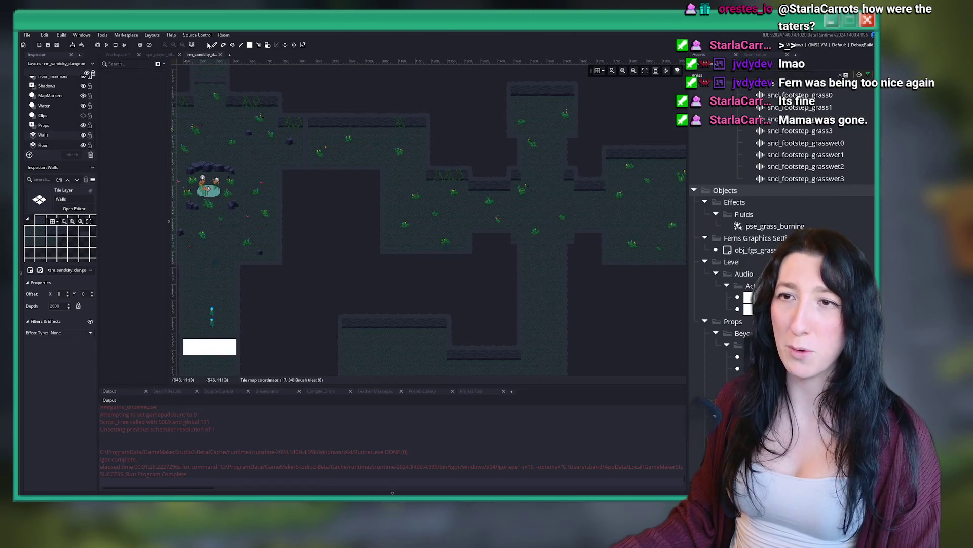
Select and show the Footsteps tile layer, then pick the dark footstep tile from the room tile palette.
{"action": "scroll", "coordinate": [391, 151], "scroll_direction": "down", "scroll_amount": 4}
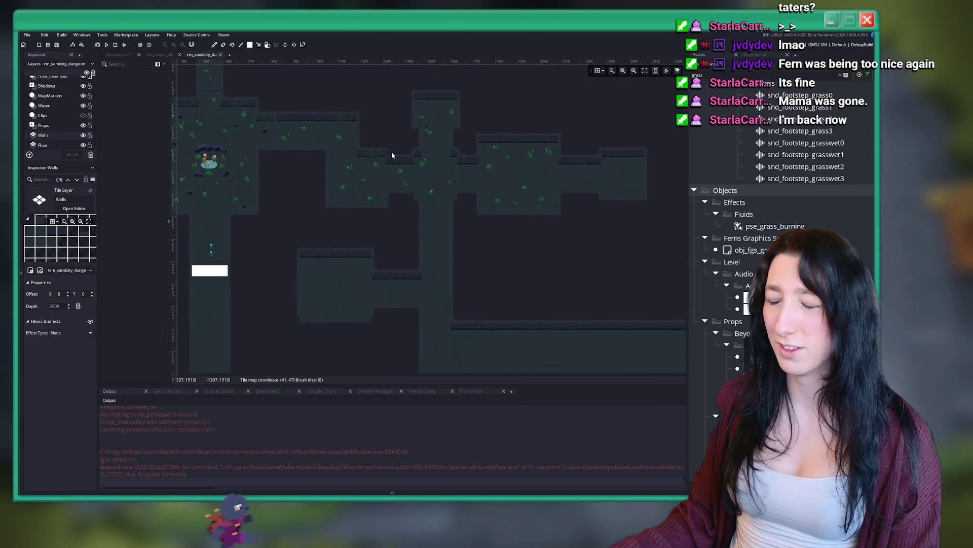
{"action": "scroll", "coordinate": [402, 152], "scroll_direction": "up", "scroll_amount": 2}
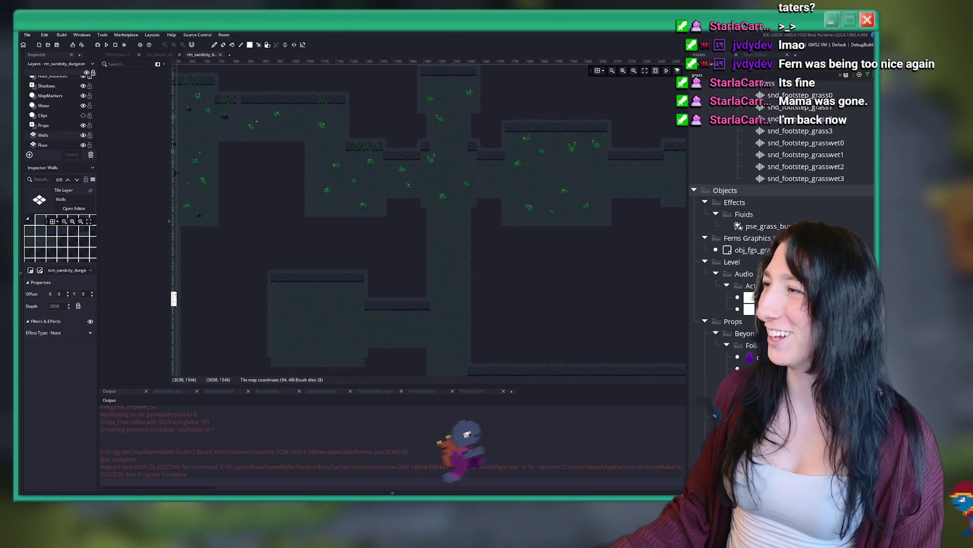
{"action": "scroll", "coordinate": [50, 114], "scroll_direction": "up", "scroll_amount": 5}
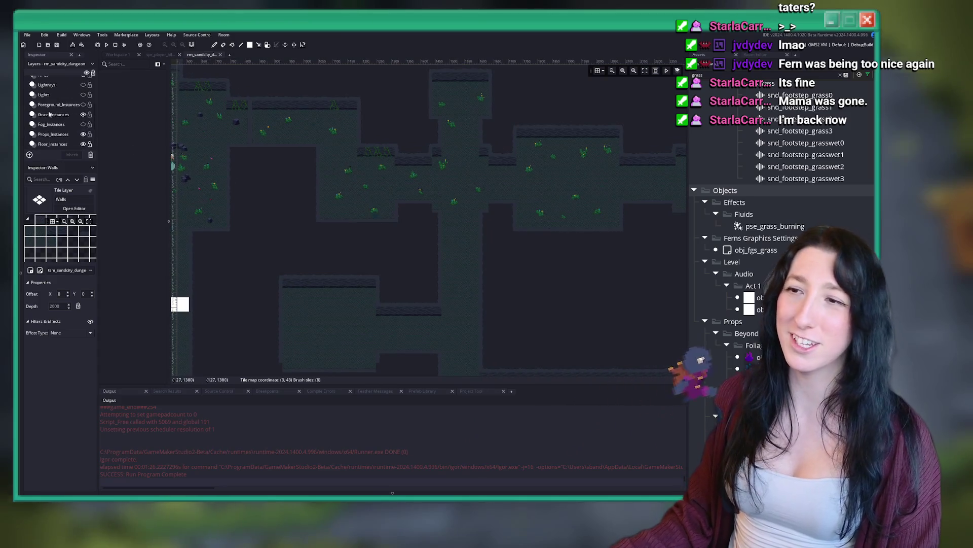
{"action": "left_click", "coordinate": [66, 92]}
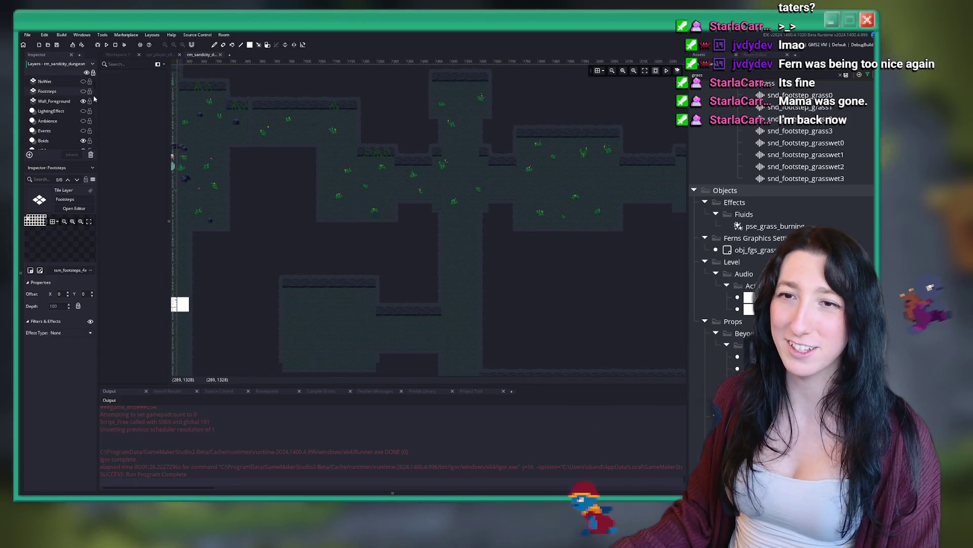
{"action": "left_click", "coordinate": [83, 91]}
{"action": "scroll", "coordinate": [384, 153], "scroll_direction": "up", "scroll_amount": 4}
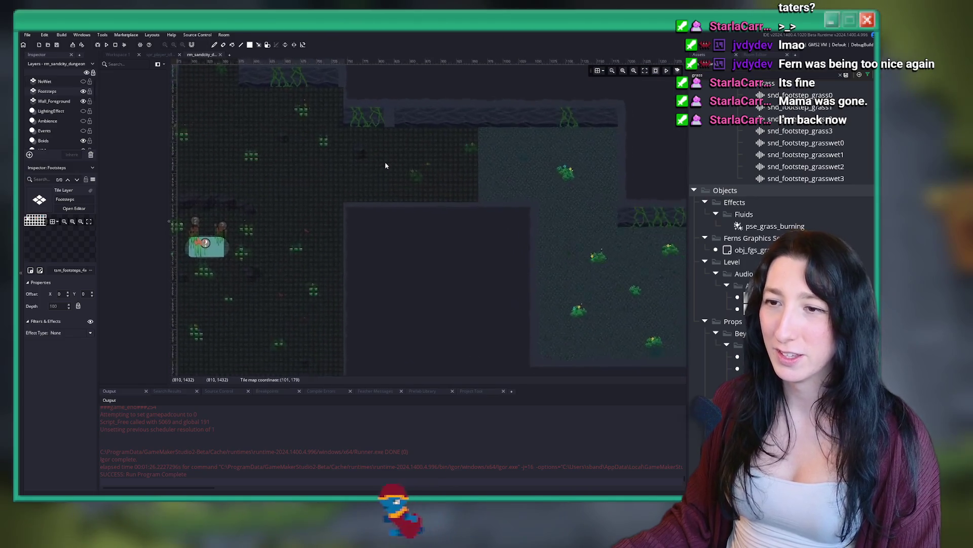
{"action": "scroll", "coordinate": [337, 189], "scroll_direction": "up", "scroll_amount": 2}
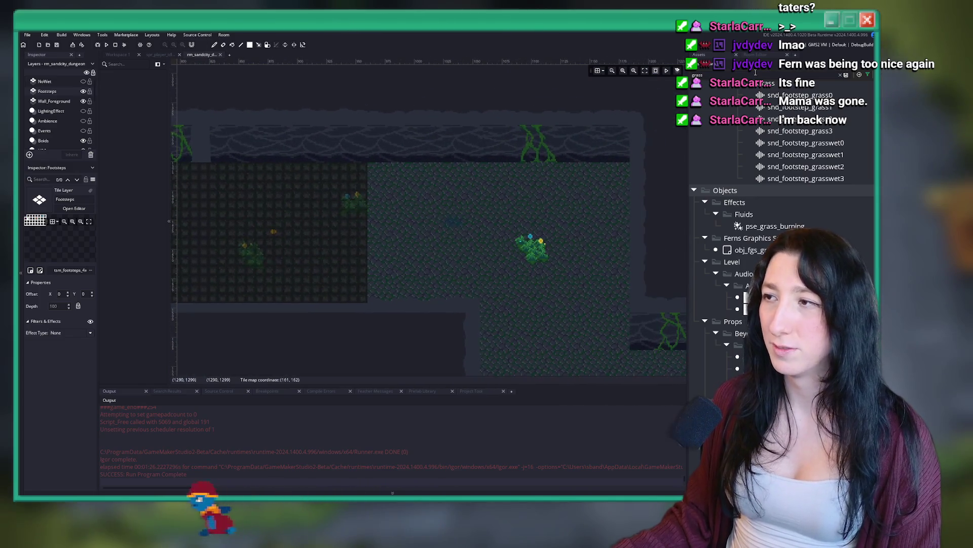
{"action": "left_click", "coordinate": [758, 56]}
{"action": "scroll", "coordinate": [754, 163], "scroll_direction": "up", "scroll_amount": 5}
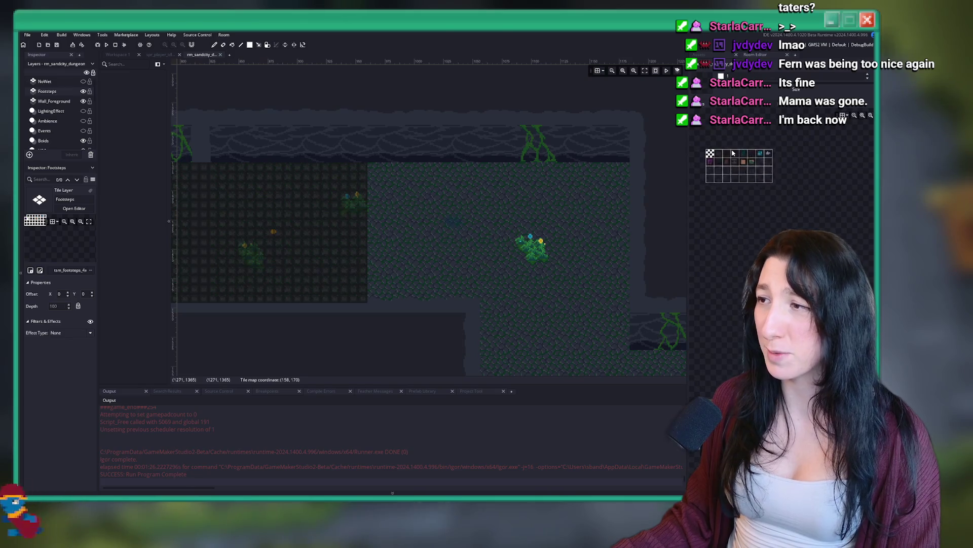
{"action": "left_click_drag", "start_coordinate": [701, 166], "coordinate": [759, 168]}
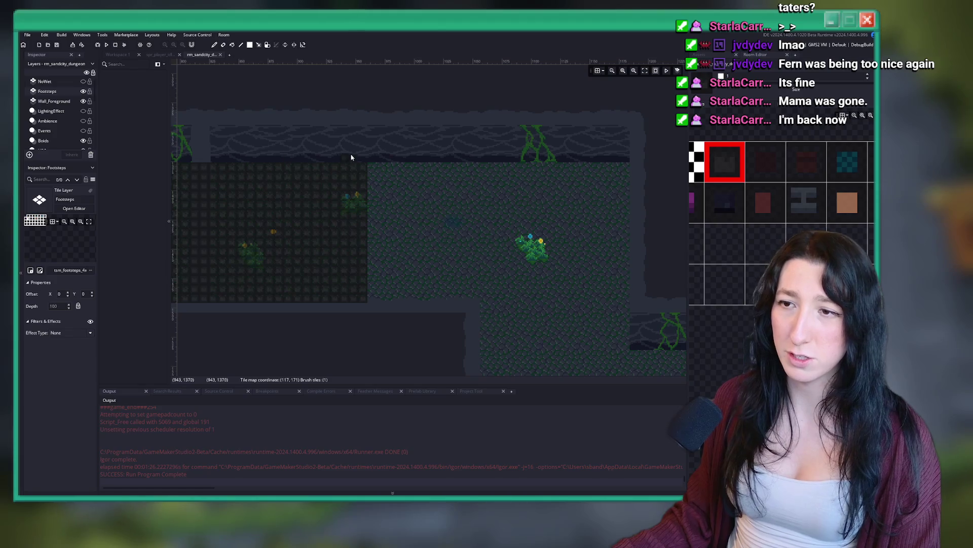
Paint footstep tiles over the first light floor areas, undoing a stray painted column.
{"action": "mouse_move", "coordinate": [369, 169]}
{"action": "left_mouse_down"}
{"action": "mouse_move", "coordinate": [620, 176]}
{"action": "mouse_move", "coordinate": [619, 343]}
{"action": "left_mouse_up"}
{"action": "key", "text": "ctrl+z"}
{"action": "scroll", "coordinate": [503, 232], "scroll_direction": "down", "scroll_amount": 2}
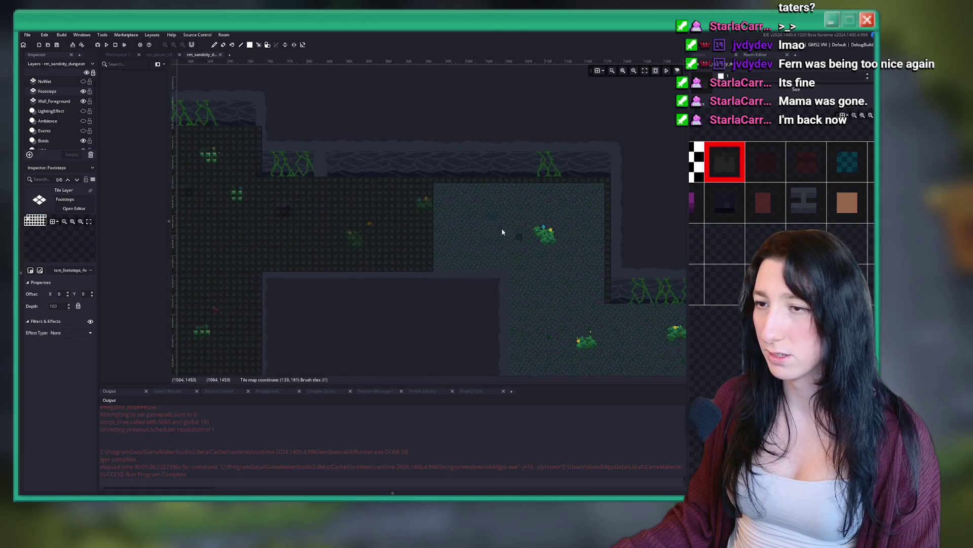
{"action": "mouse_move", "coordinate": [436, 191]}
{"action": "left_mouse_down"}
{"action": "mouse_move", "coordinate": [567, 266]}
{"action": "mouse_move", "coordinate": [605, 272]}
{"action": "left_mouse_up"}
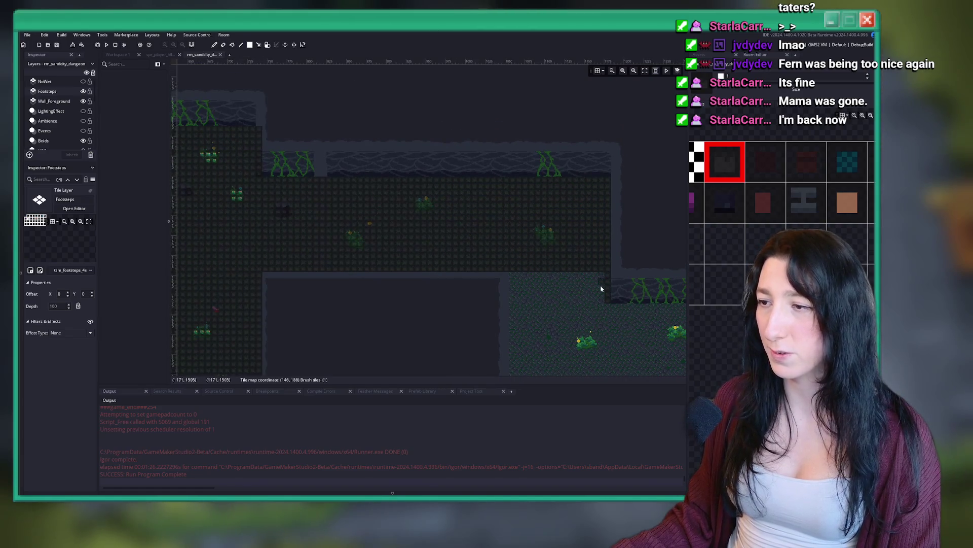
{"action": "scroll", "coordinate": [395, 162], "scroll_direction": "down", "scroll_amount": 2}
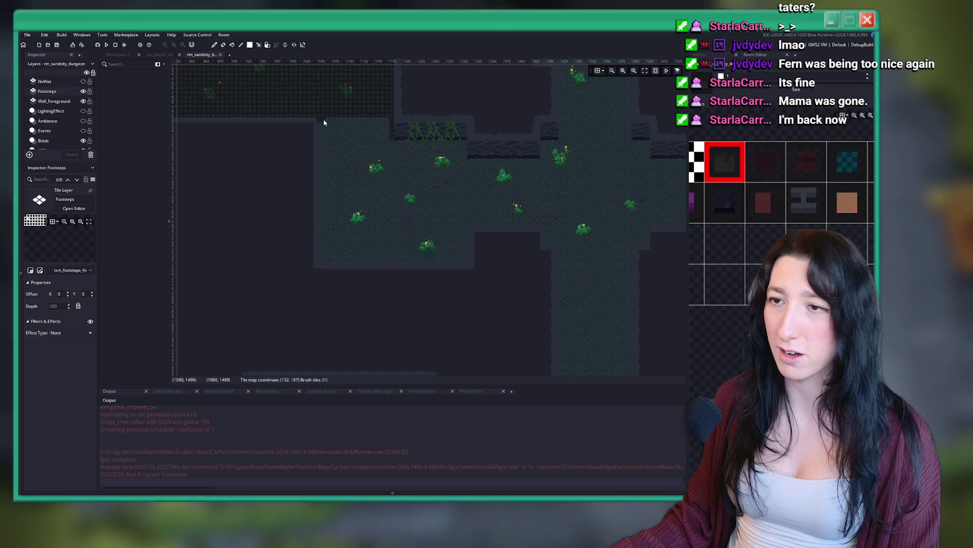
{"action": "left_click_drag", "start_coordinate": [325, 122], "coordinate": [391, 263]}
{"action": "scroll", "coordinate": [474, 282], "scroll_direction": "up", "scroll_amount": 2}
{"action": "scroll", "coordinate": [268, 169], "scroll_direction": "up", "scroll_amount": 2}
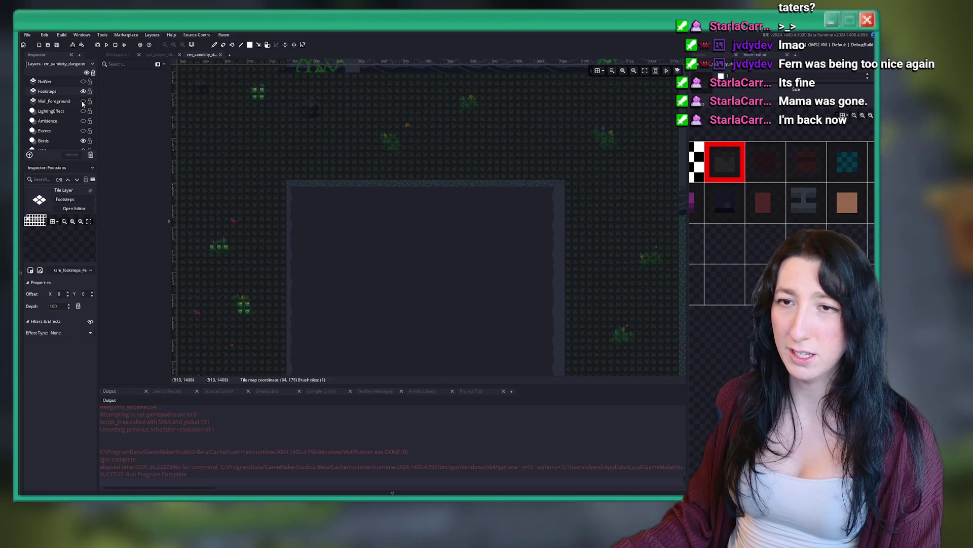
Paint footstep tiles along the room's top edge and over the grassy floor blocks.
{"action": "left_click_drag", "start_coordinate": [293, 185], "coordinate": [560, 186]}
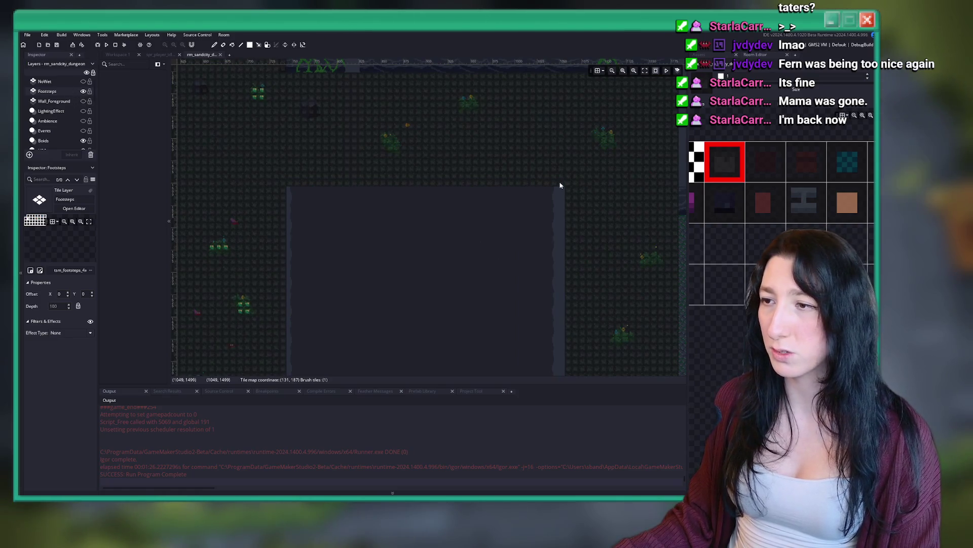
{"action": "scroll", "coordinate": [562, 186], "scroll_direction": "down", "scroll_amount": 3}
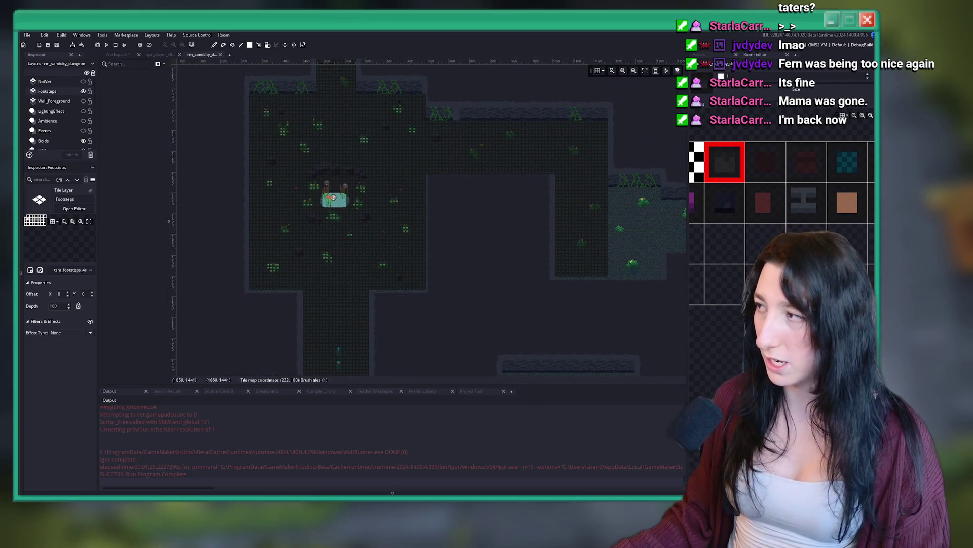
{"action": "scroll", "coordinate": [254, 160], "scroll_direction": "up", "scroll_amount": 2}
{"action": "scroll", "coordinate": [324, 168], "scroll_direction": "up", "scroll_amount": 2}
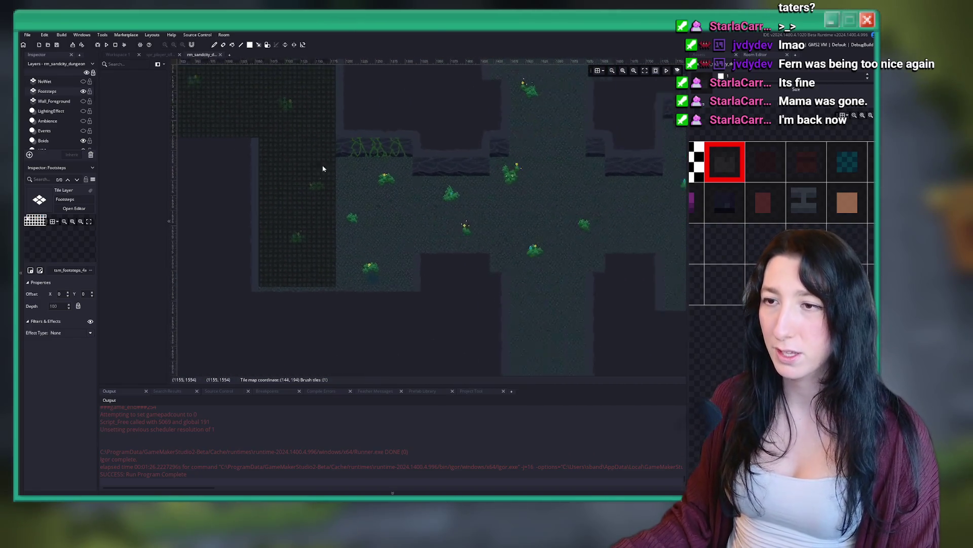
{"action": "left_click_drag", "start_coordinate": [359, 178], "coordinate": [428, 306]}
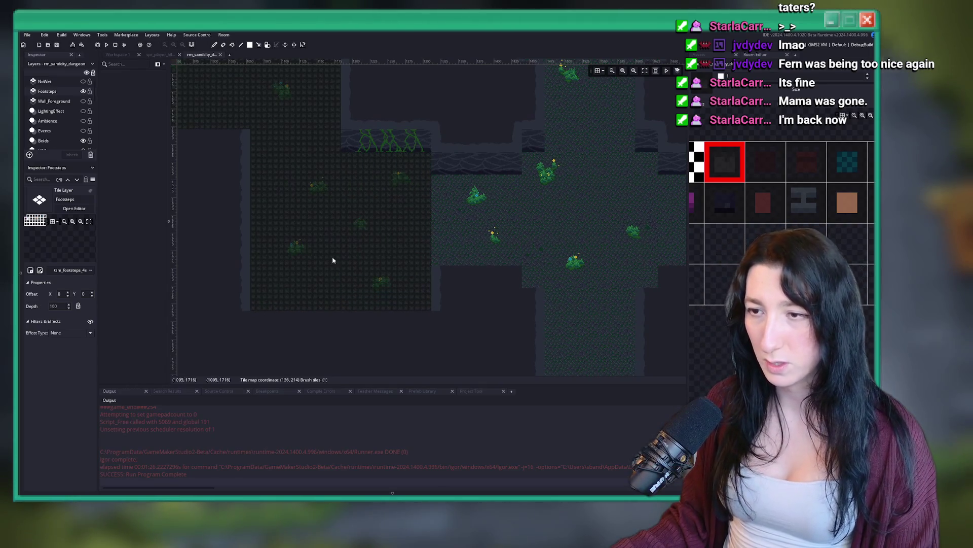
{"action": "scroll", "coordinate": [325, 218], "scroll_direction": "right", "scroll_amount": 3}
{"action": "left_click_drag", "start_coordinate": [316, 165], "coordinate": [400, 246]}
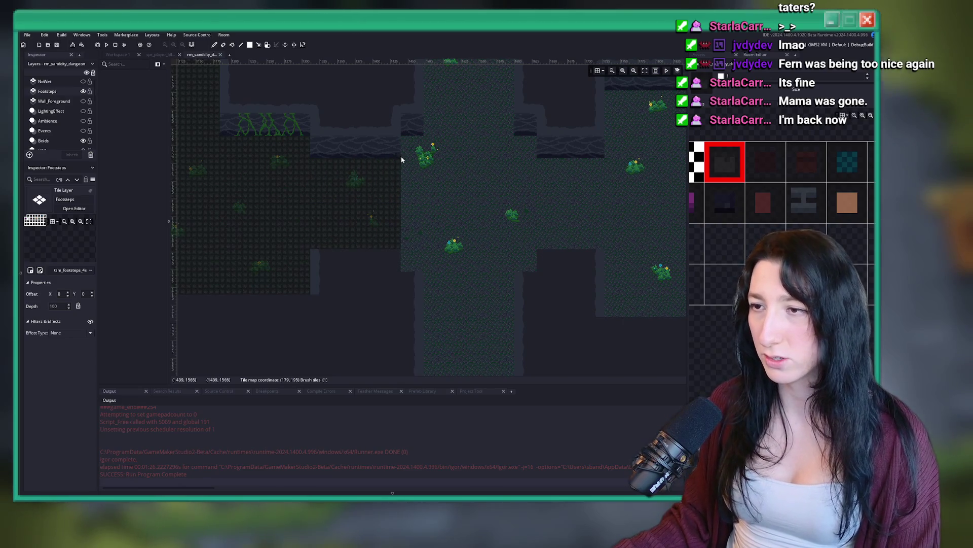
{"action": "left_click_drag", "start_coordinate": [404, 141], "coordinate": [427, 260]}
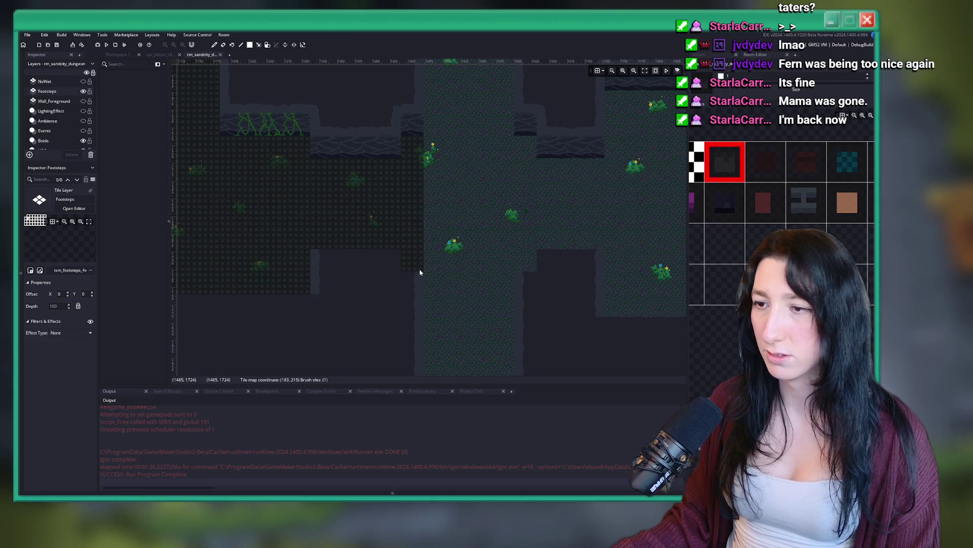
{"action": "scroll", "coordinate": [420, 272], "scroll_direction": "down", "scroll_amount": 5}
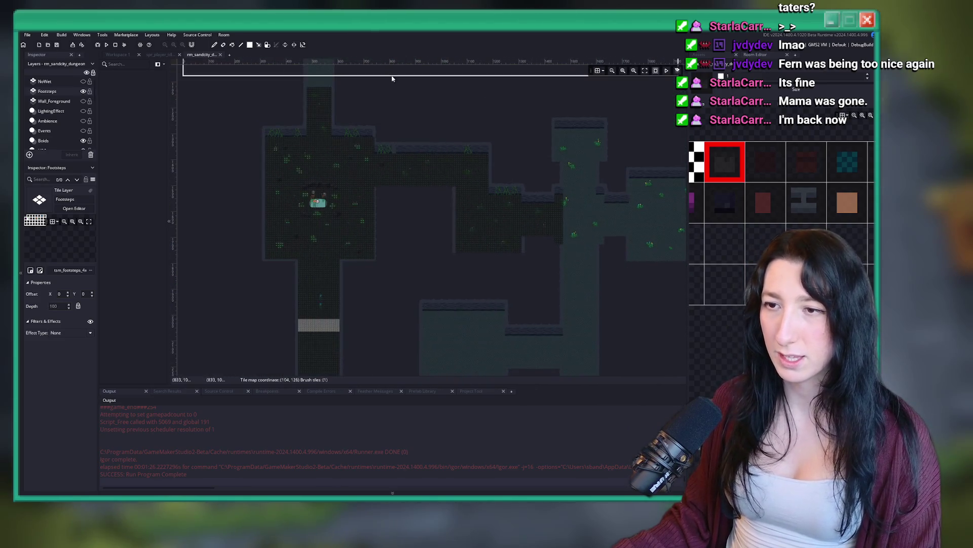
Paint footstep tiles over the grass above the pit, the green floor and the corridor floor.
{"action": "scroll", "coordinate": [345, 209], "scroll_direction": "up", "scroll_amount": 5}
{"action": "mouse_move", "coordinate": [287, 274]}
{"action": "left_mouse_down"}
{"action": "mouse_move", "coordinate": [337, 226]}
{"action": "mouse_move", "coordinate": [344, 202]}
{"action": "mouse_move", "coordinate": [424, 241]}
{"action": "left_mouse_up"}
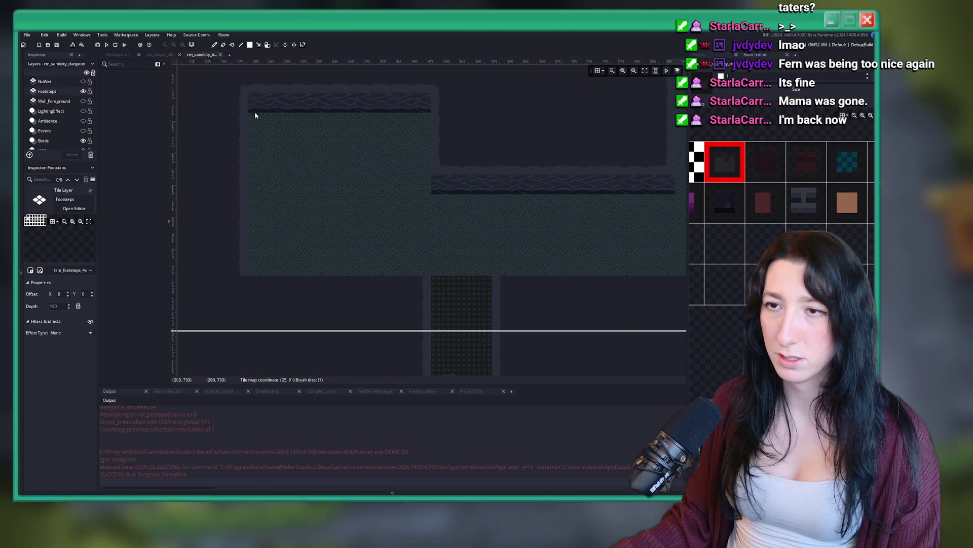
{"action": "left_click_drag", "start_coordinate": [252, 117], "coordinate": [429, 272]}
{"action": "scroll", "coordinate": [429, 273], "scroll_direction": "up", "scroll_amount": 5}
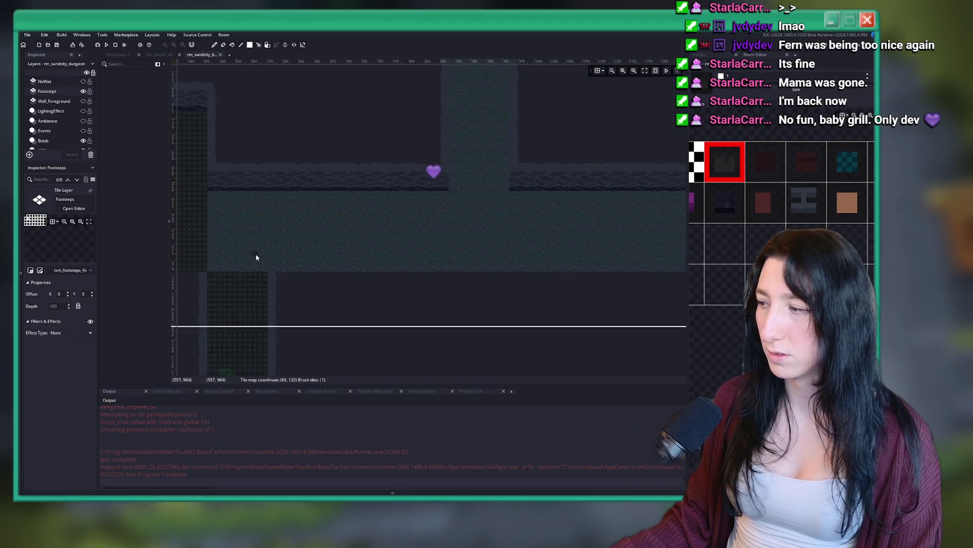
{"action": "scroll", "coordinate": [292, 257], "scroll_direction": "down", "scroll_amount": 2}
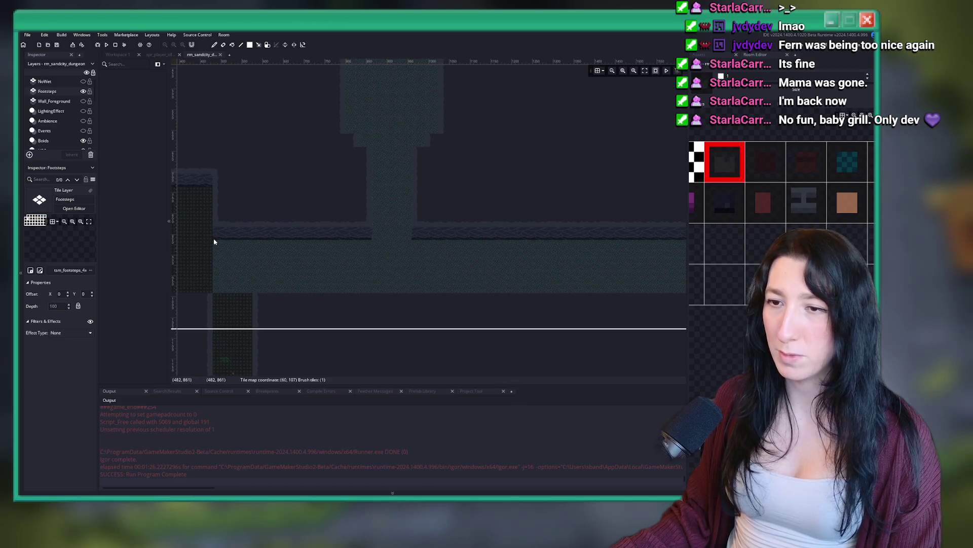
{"action": "mouse_move", "coordinate": [215, 246]}
{"action": "left_mouse_down"}
{"action": "mouse_move", "coordinate": [600, 274]}
{"action": "mouse_move", "coordinate": [656, 294]}
{"action": "left_mouse_up"}
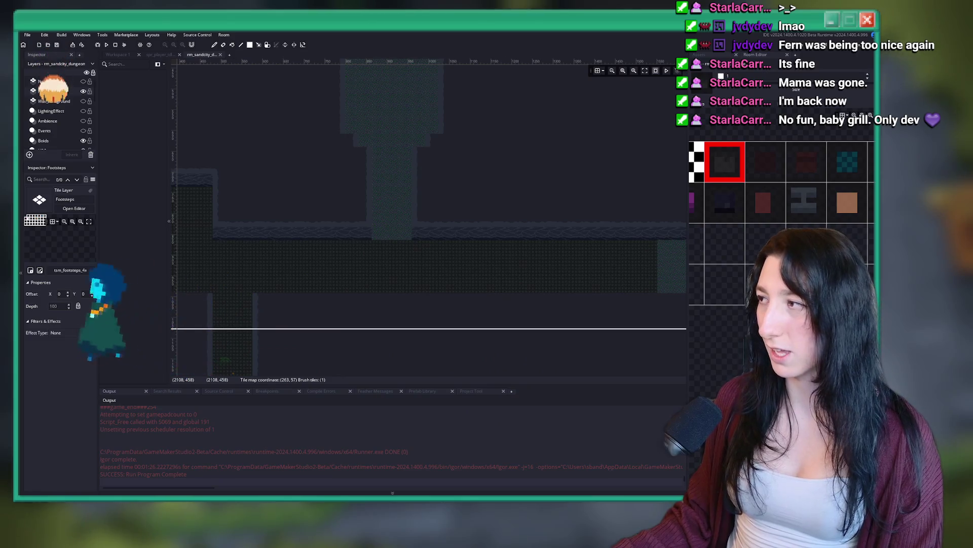
{"action": "scroll", "coordinate": [603, 223], "scroll_direction": "up", "scroll_amount": 2}
{"action": "scroll", "coordinate": [387, 261], "scroll_direction": "up", "scroll_amount": 3}
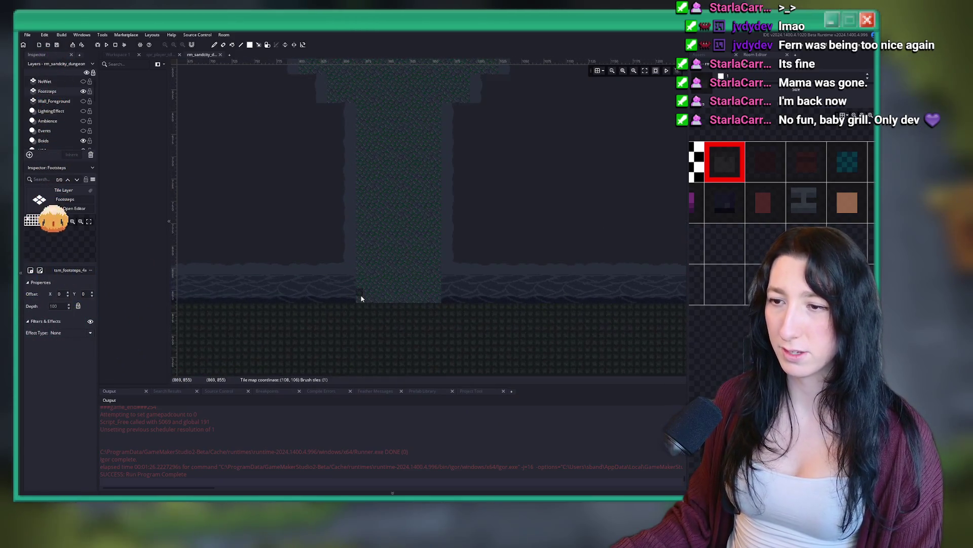
Fill the green notch and paint footstep tiles up the tall column to its top corner.
{"action": "left_click_drag", "start_coordinate": [361, 299], "coordinate": [437, 108]}
{"action": "scroll", "coordinate": [400, 230], "scroll_direction": "up", "scroll_amount": 3}
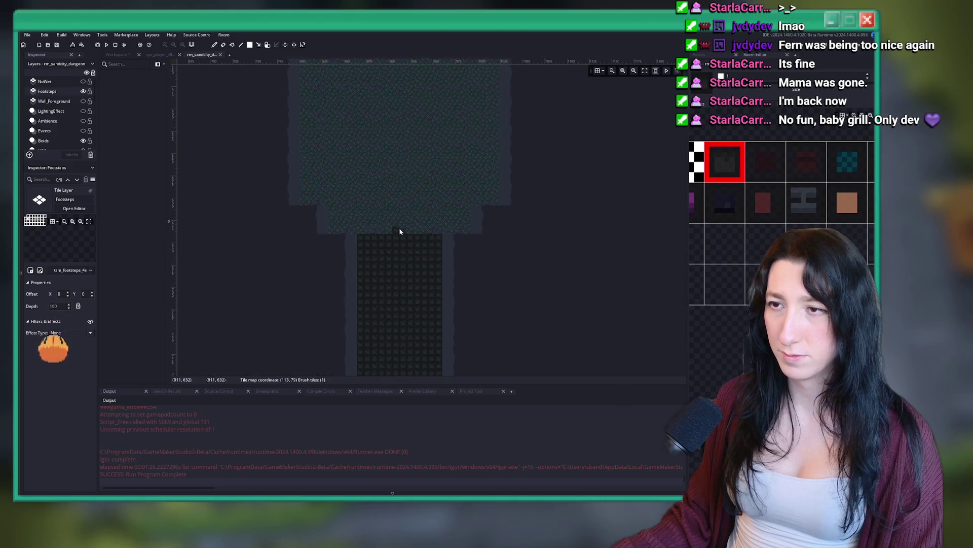
{"action": "scroll", "coordinate": [339, 211], "scroll_direction": "up", "scroll_amount": 2}
{"action": "mouse_move", "coordinate": [328, 211]}
{"action": "left_mouse_down"}
{"action": "mouse_move", "coordinate": [513, 231]}
{"action": "mouse_move", "coordinate": [504, 235]}
{"action": "left_mouse_up"}
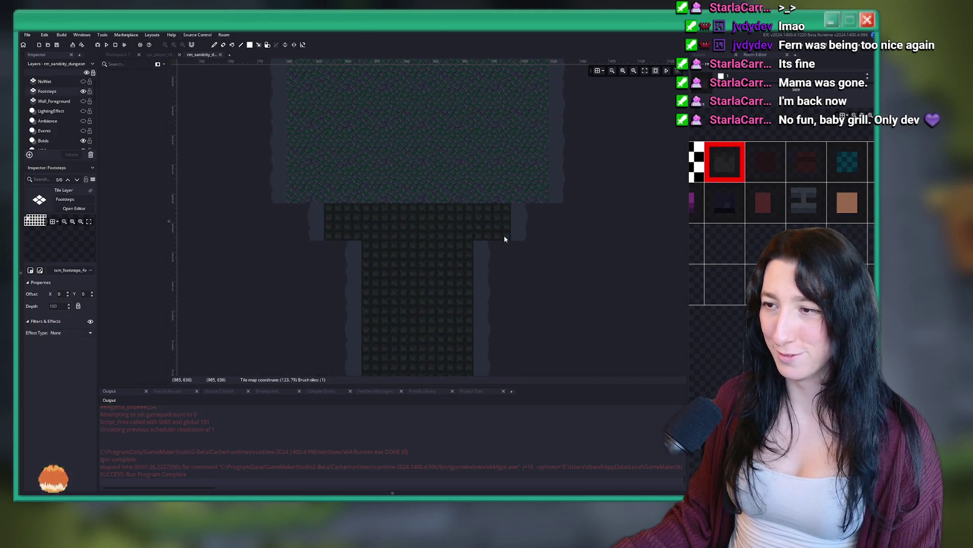
{"action": "scroll", "coordinate": [364, 325], "scroll_direction": "up", "scroll_amount": 3}
{"action": "scroll", "coordinate": [364, 325], "scroll_direction": "down", "scroll_amount": 3}
{"action": "left_click_drag", "start_coordinate": [282, 337], "coordinate": [402, 83]}
{"action": "scroll", "coordinate": [408, 265], "scroll_direction": "up", "scroll_amount": 3}
{"action": "scroll", "coordinate": [352, 289], "scroll_direction": "up", "scroll_amount": 1}
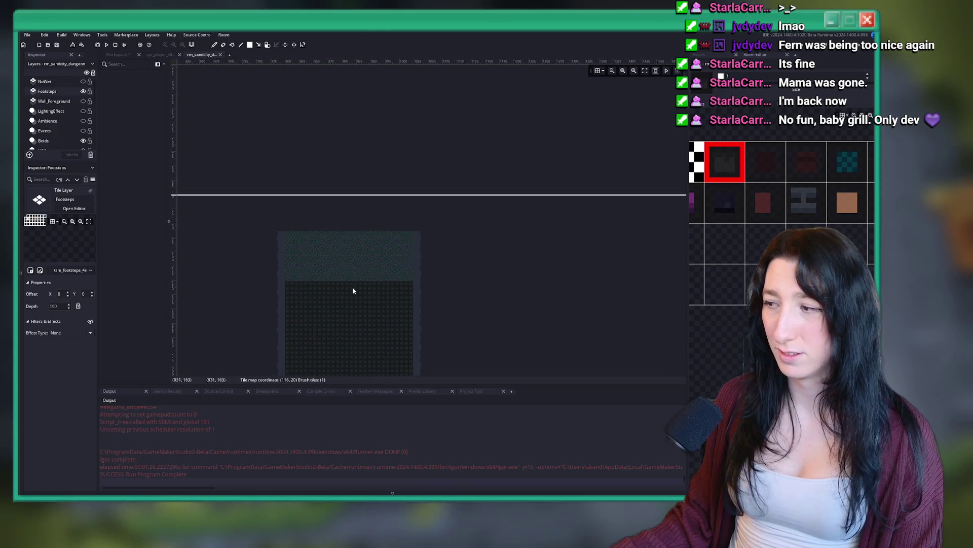
{"action": "scroll", "coordinate": [262, 205], "scroll_direction": "up", "scroll_amount": 2}
{"action": "left_click_drag", "start_coordinate": [255, 206], "coordinate": [450, 278]}
{"action": "scroll", "coordinate": [411, 272], "scroll_direction": "down", "scroll_amount": 5}
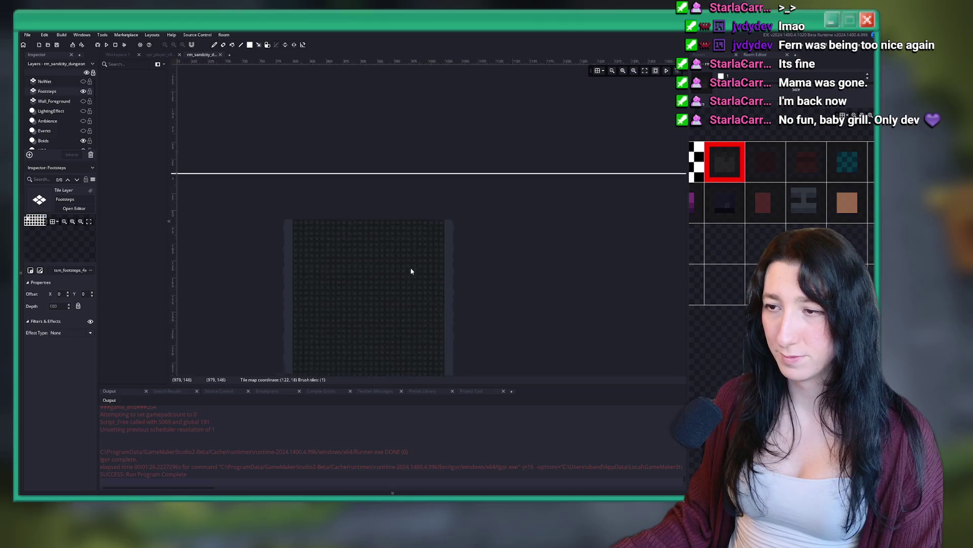
{"action": "scroll", "coordinate": [318, 163], "scroll_direction": "up", "scroll_amount": 6}
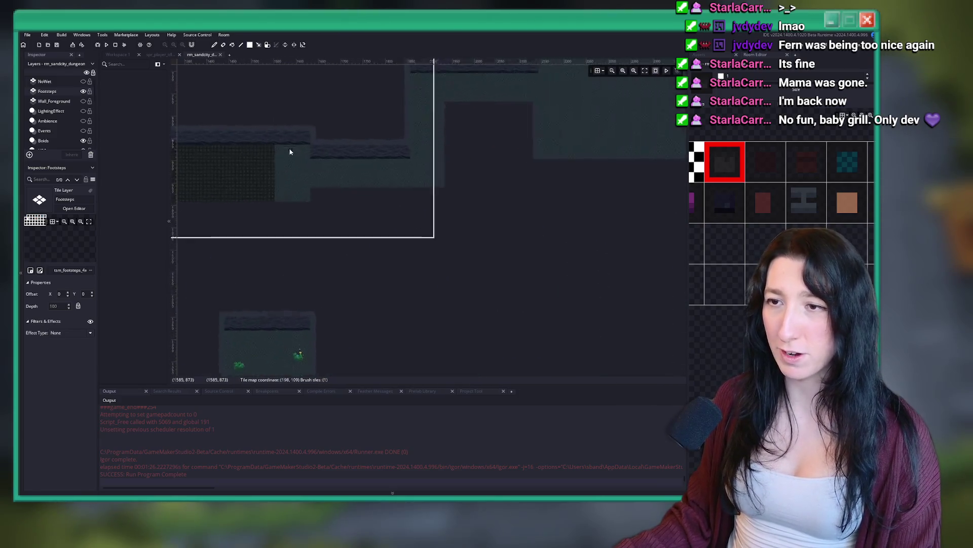
{"action": "mouse_move", "coordinate": [271, 148]}
{"action": "left_mouse_down"}
{"action": "mouse_move", "coordinate": [334, 222]}
{"action": "mouse_move", "coordinate": [355, 285]}
{"action": "left_mouse_up"}
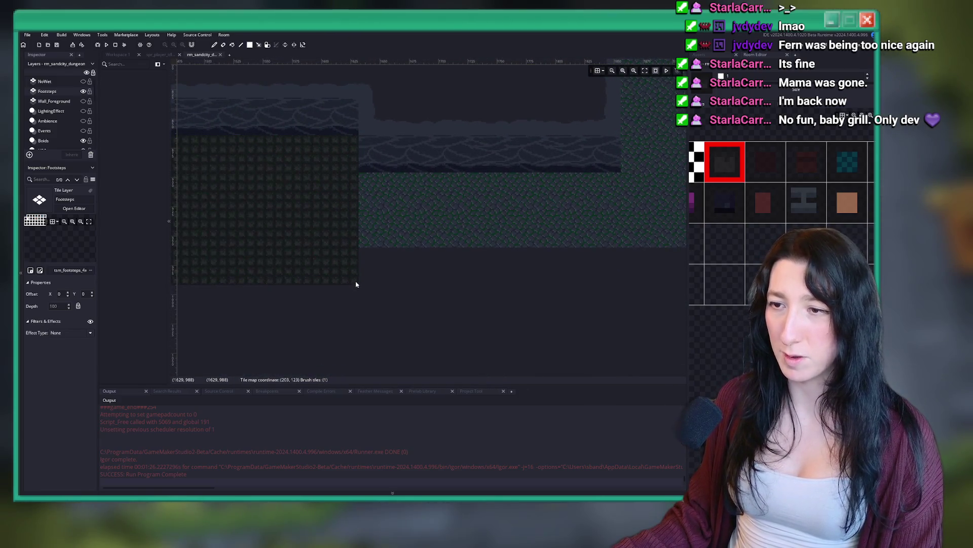
Paint the remaining green strips, the corridor strip and the right-hand room floor with footsteps.
{"action": "scroll", "coordinate": [355, 282], "scroll_direction": "down", "scroll_amount": 2}
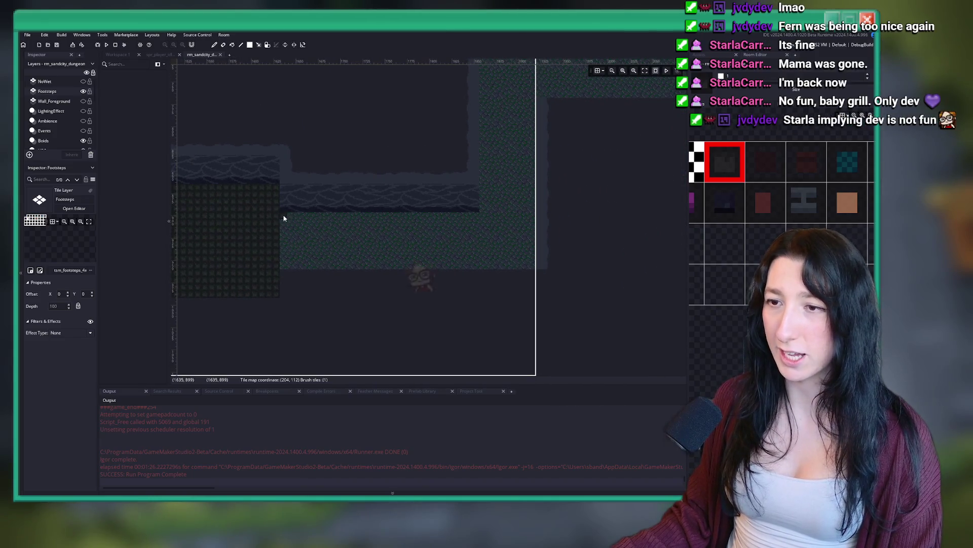
{"action": "left_click_drag", "start_coordinate": [282, 218], "coordinate": [539, 266]}
{"action": "scroll", "coordinate": [507, 284], "scroll_direction": "right", "scroll_amount": 3}
{"action": "scroll", "coordinate": [424, 326], "scroll_direction": "up", "scroll_amount": 4}
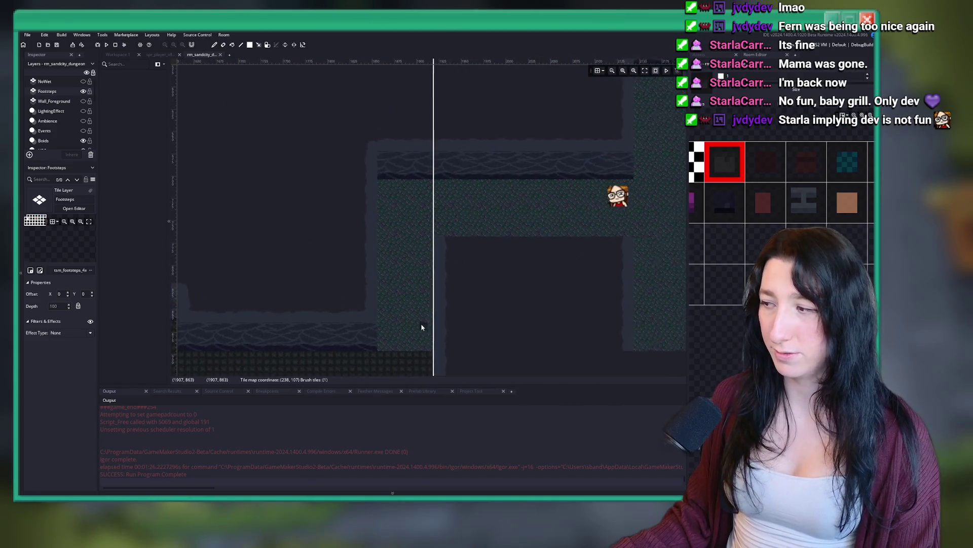
{"action": "left_click_drag", "start_coordinate": [379, 351], "coordinate": [432, 202]}
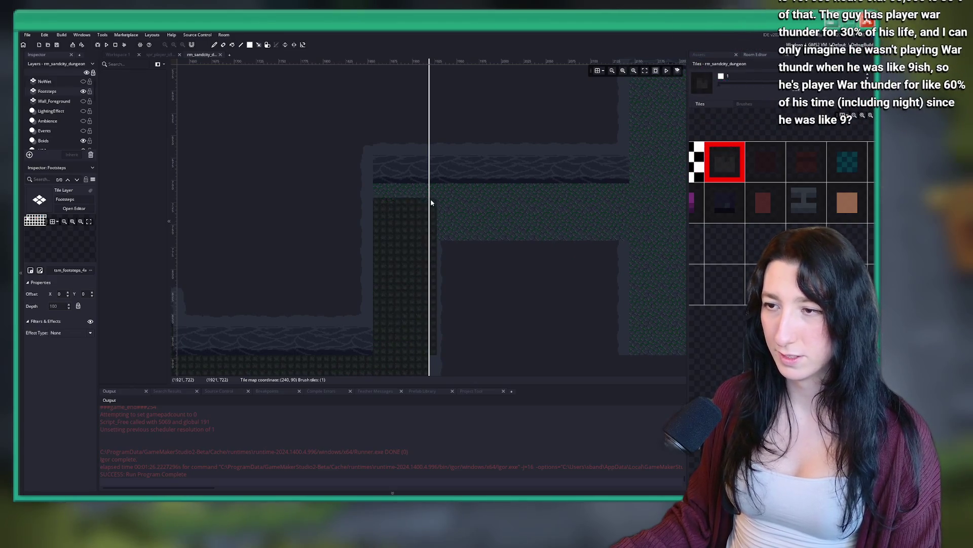
{"action": "scroll", "coordinate": [375, 198], "scroll_direction": "right", "scroll_amount": 3}
{"action": "left_click_drag", "start_coordinate": [314, 201], "coordinate": [498, 249]}
{"action": "scroll", "coordinate": [510, 246], "scroll_direction": "right", "scroll_amount": 3}
{"action": "scroll", "coordinate": [308, 217], "scroll_direction": "down", "scroll_amount": 1}
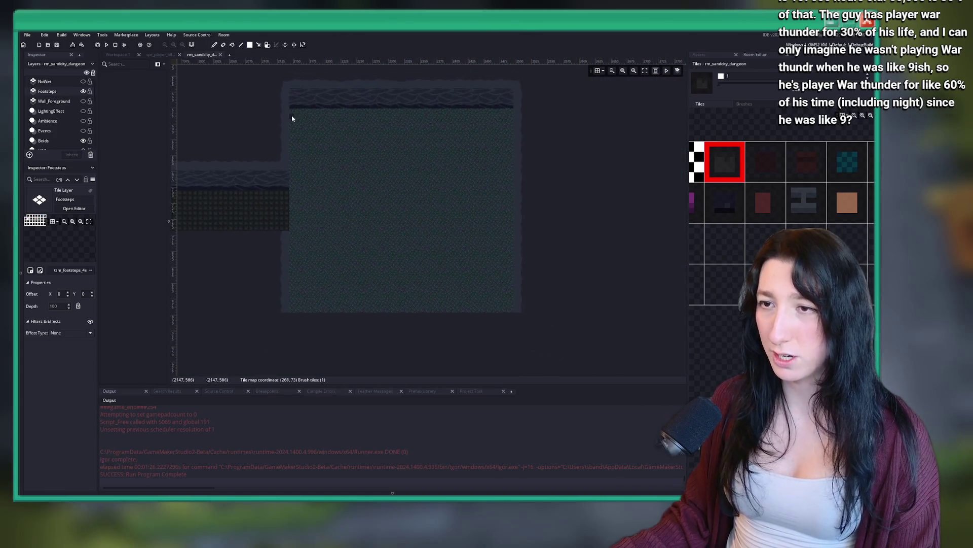
{"action": "left_click_drag", "start_coordinate": [303, 144], "coordinate": [511, 311]}
{"action": "scroll", "coordinate": [491, 267], "scroll_direction": "down", "scroll_amount": 2}
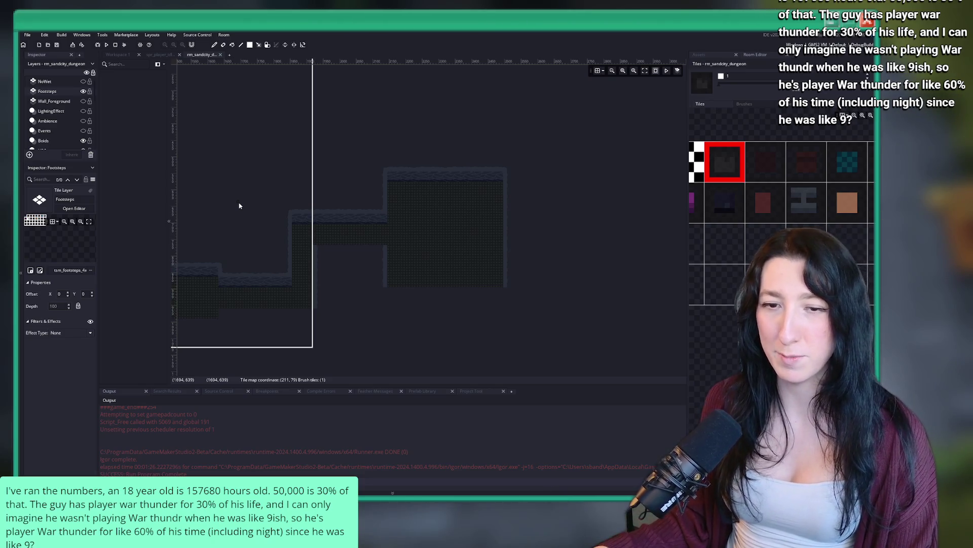
{"action": "scroll", "coordinate": [401, 198], "scroll_direction": "down", "scroll_amount": 10}
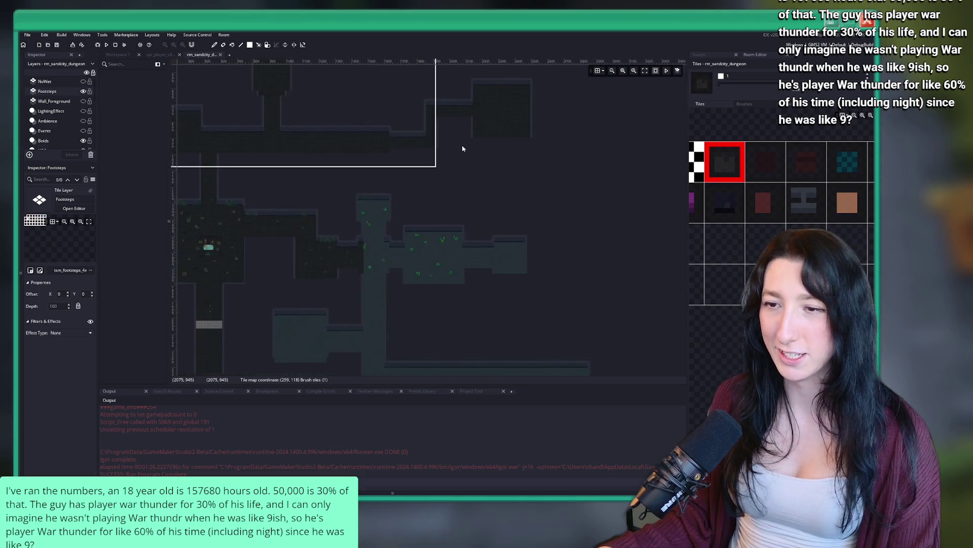
Paint dark Footsteps tiles along the central corridor, toward the lower-right floor and across the right room.
{"action": "scroll", "coordinate": [375, 209], "scroll_direction": "up", "scroll_amount": 5}
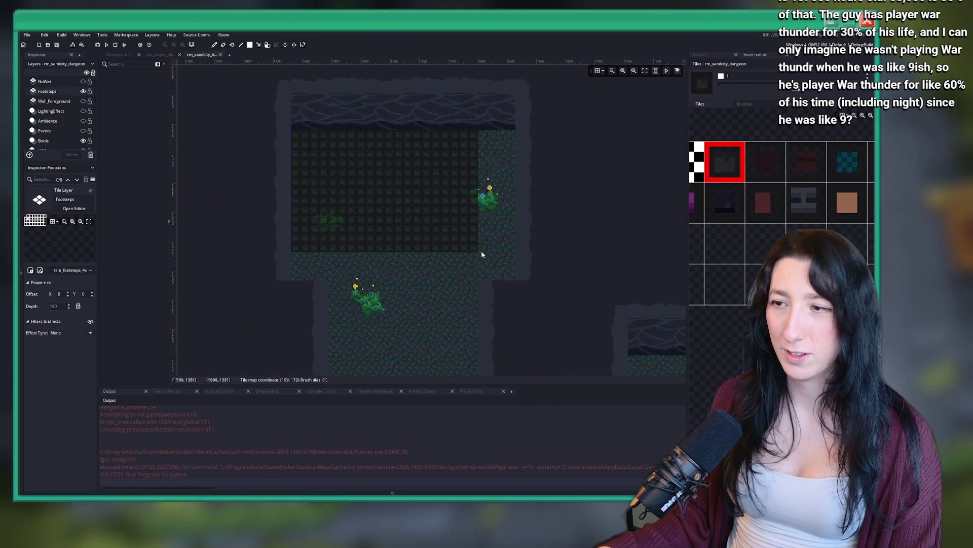
{"action": "scroll", "coordinate": [510, 275], "scroll_direction": "down", "scroll_amount": 3}
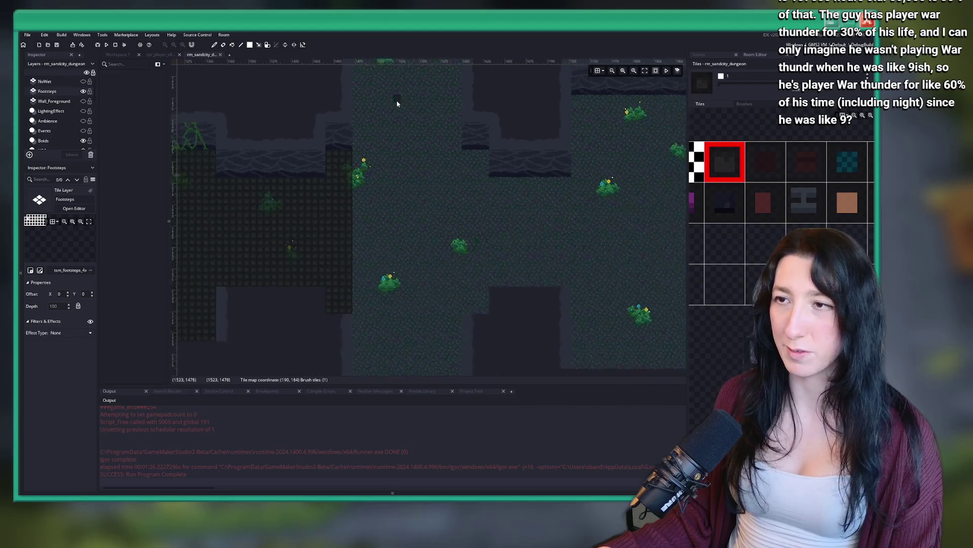
{"action": "mouse_move", "coordinate": [391, 150]}
{"action": "left_mouse_down"}
{"action": "mouse_move", "coordinate": [424, 290]}
{"action": "mouse_move", "coordinate": [464, 329]}
{"action": "left_mouse_up"}
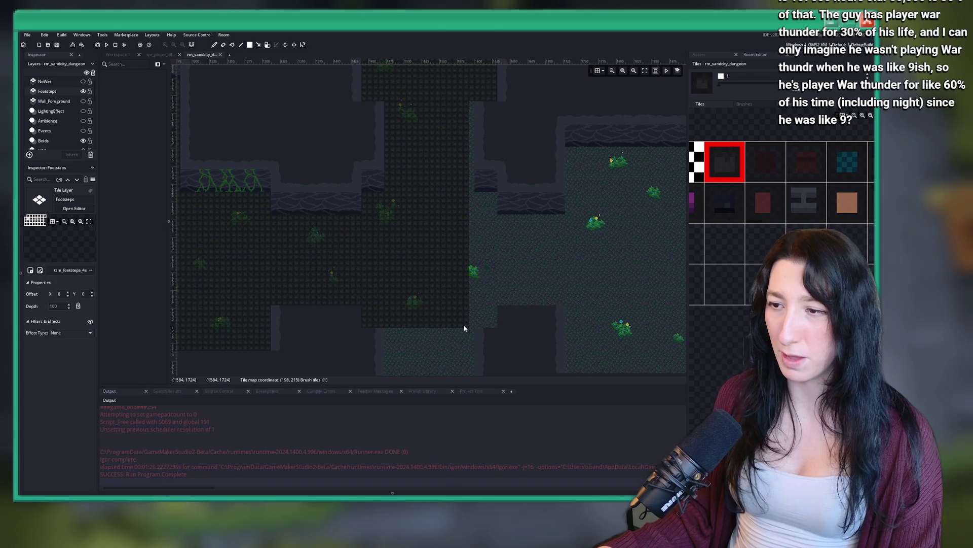
{"action": "left_click_drag", "start_coordinate": [479, 198], "coordinate": [490, 305]}
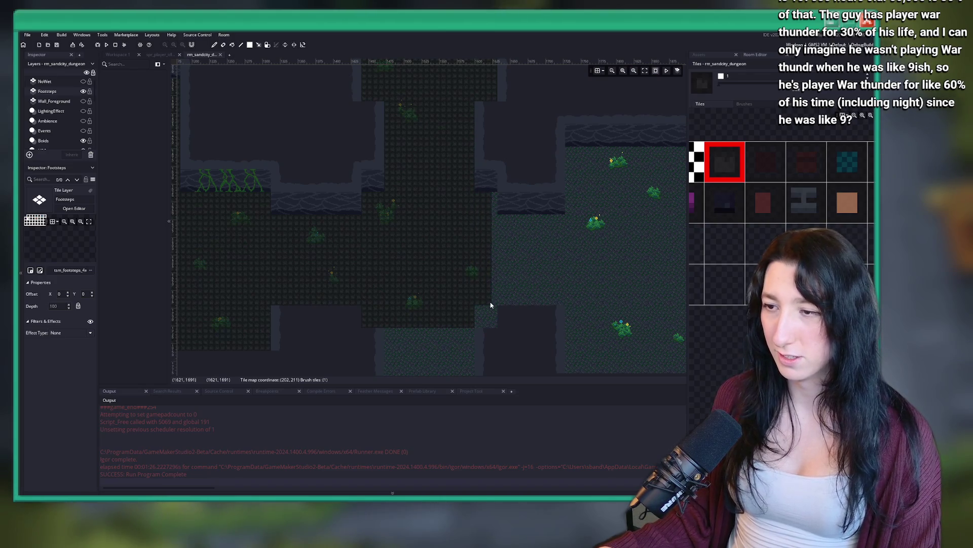
{"action": "mouse_move", "coordinate": [499, 224]}
{"action": "left_mouse_down"}
{"action": "mouse_move", "coordinate": [517, 261]}
{"action": "mouse_move", "coordinate": [563, 304]}
{"action": "left_mouse_up"}
{"action": "scroll", "coordinate": [563, 304], "scroll_direction": "down", "scroll_amount": 2}
{"action": "scroll", "coordinate": [563, 305], "scroll_direction": "up", "scroll_amount": 2}
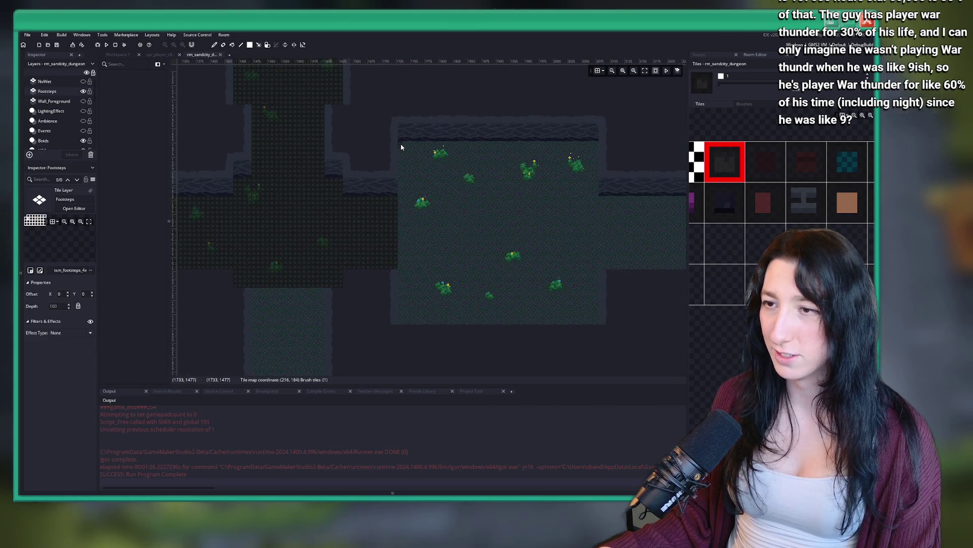
{"action": "left_click_drag", "start_coordinate": [400, 147], "coordinate": [603, 319]}
Paint the corridor between the rooms, the right room's teal floor, and the full corridor length.
{"action": "scroll", "coordinate": [337, 276], "scroll_direction": "up", "scroll_amount": 2}
{"action": "left_click_drag", "start_coordinate": [361, 176], "coordinate": [487, 248]}
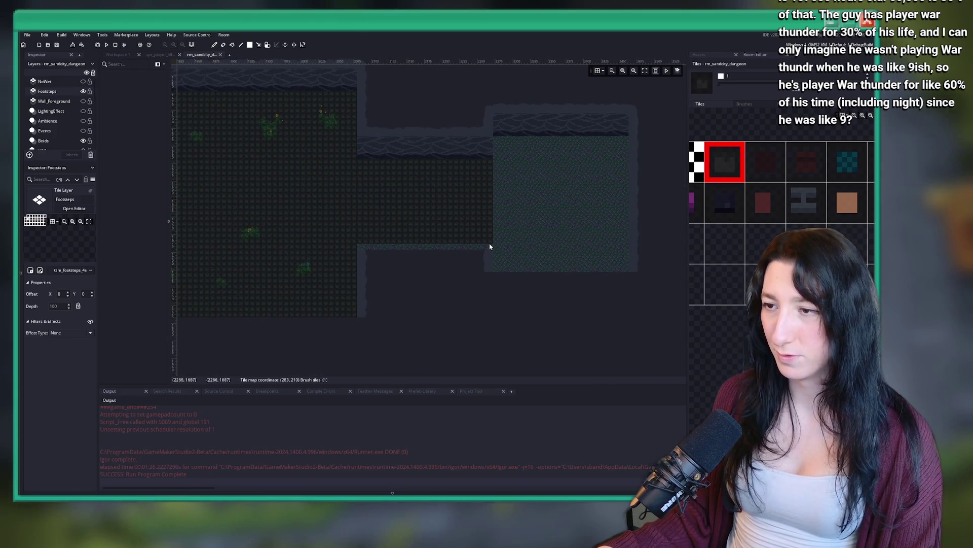
{"action": "mouse_move", "coordinate": [500, 148]}
{"action": "left_mouse_down"}
{"action": "mouse_move", "coordinate": [628, 258]}
{"action": "mouse_move", "coordinate": [626, 267]}
{"action": "left_mouse_up"}
{"action": "scroll", "coordinate": [510, 263], "scroll_direction": "down", "scroll_amount": 2}
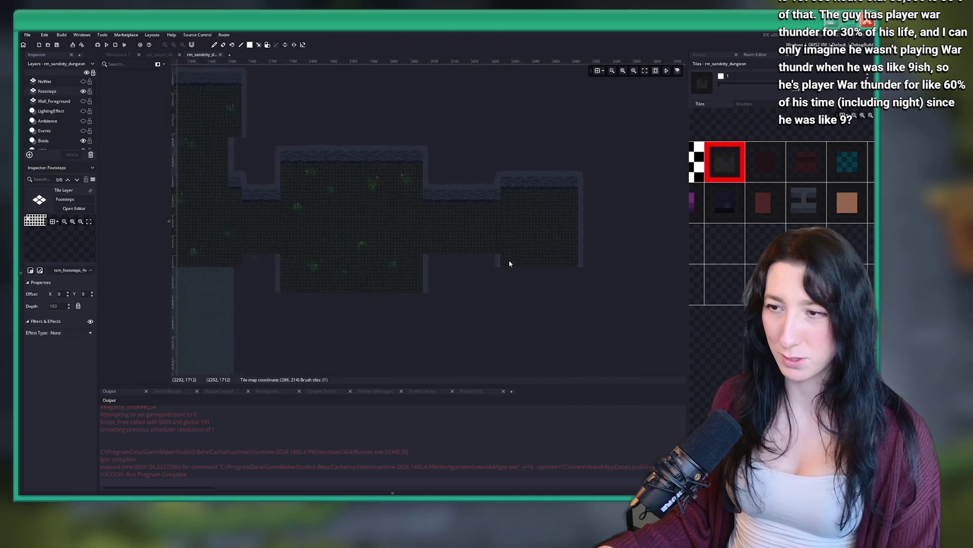
{"action": "scroll", "coordinate": [510, 263], "scroll_direction": "down", "scroll_amount": 2}
{"action": "scroll", "coordinate": [341, 211], "scroll_direction": "down", "scroll_amount": 3}
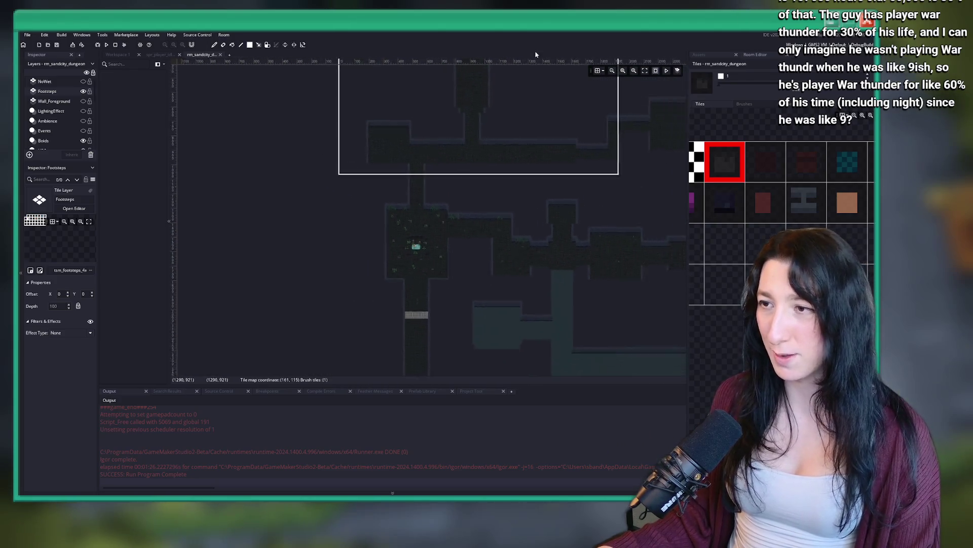
{"action": "scroll", "coordinate": [482, 289], "scroll_direction": "down", "scroll_amount": 2}
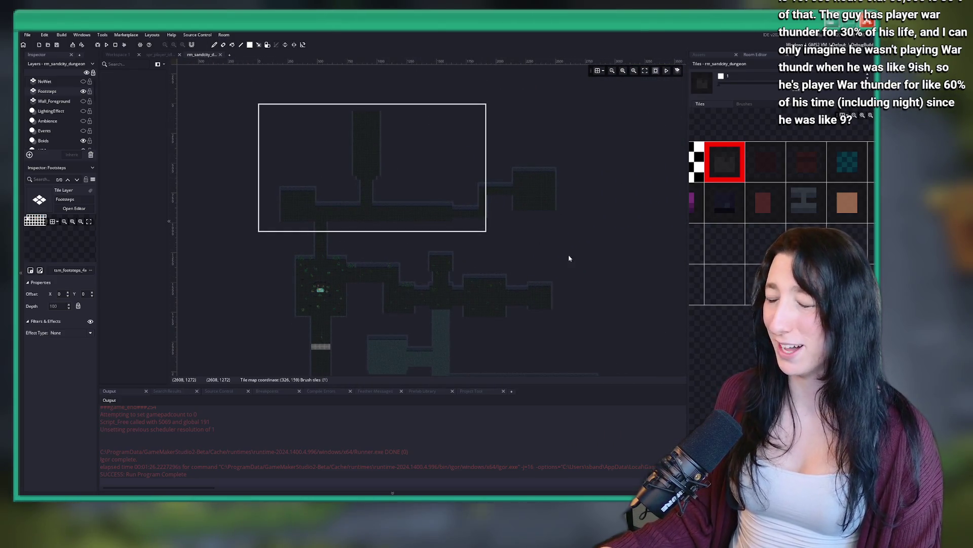
{"action": "scroll", "coordinate": [380, 266], "scroll_direction": "up", "scroll_amount": 6}
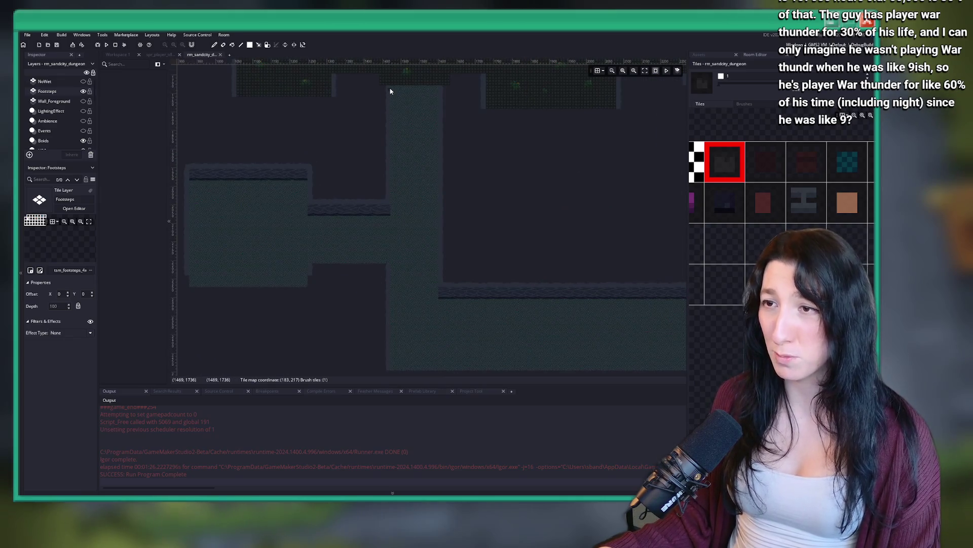
{"action": "left_click_drag", "start_coordinate": [390, 90], "coordinate": [435, 365]}
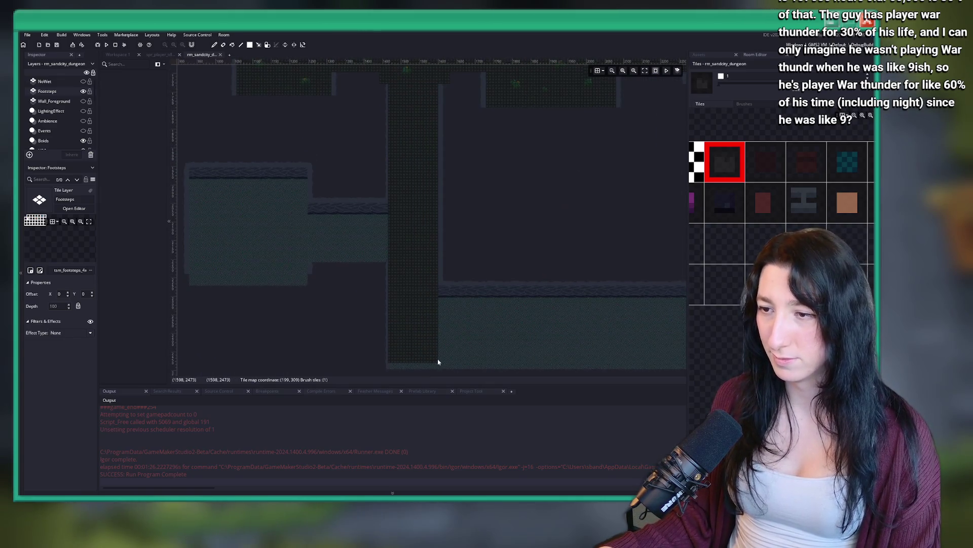
Fill the green floor area further up the map with rectangle-filled Footsteps tiles.
{"action": "scroll", "coordinate": [434, 337], "scroll_direction": "up", "scroll_amount": 2}
{"action": "scroll", "coordinate": [430, 246], "scroll_direction": "up", "scroll_amount": 2}
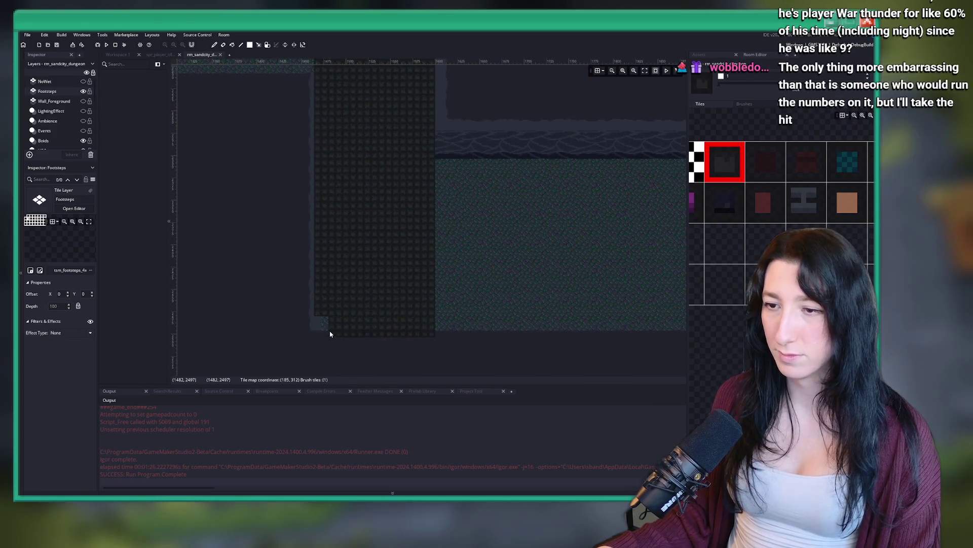
{"action": "scroll", "coordinate": [328, 307], "scroll_direction": "up", "scroll_amount": 2}
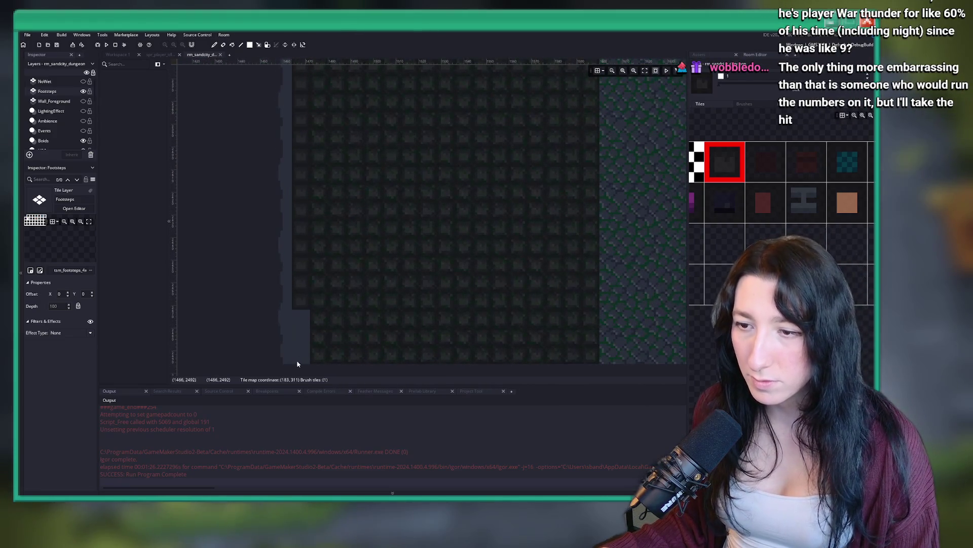
{"action": "scroll", "coordinate": [304, 320], "scroll_direction": "down", "scroll_amount": 3}
{"action": "scroll", "coordinate": [304, 343], "scroll_direction": "down", "scroll_amount": 2}
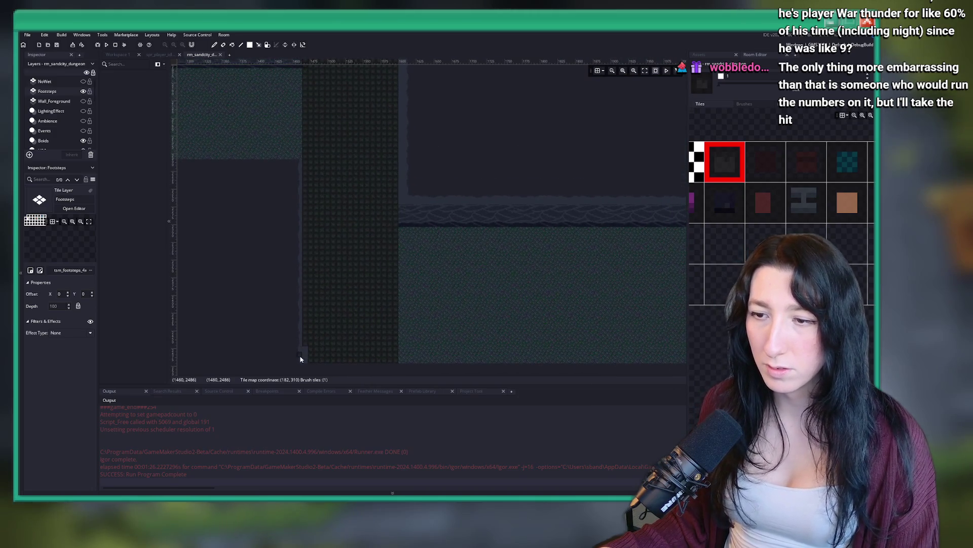
{"action": "left_click_drag", "start_coordinate": [298, 116], "coordinate": [313, 258]}
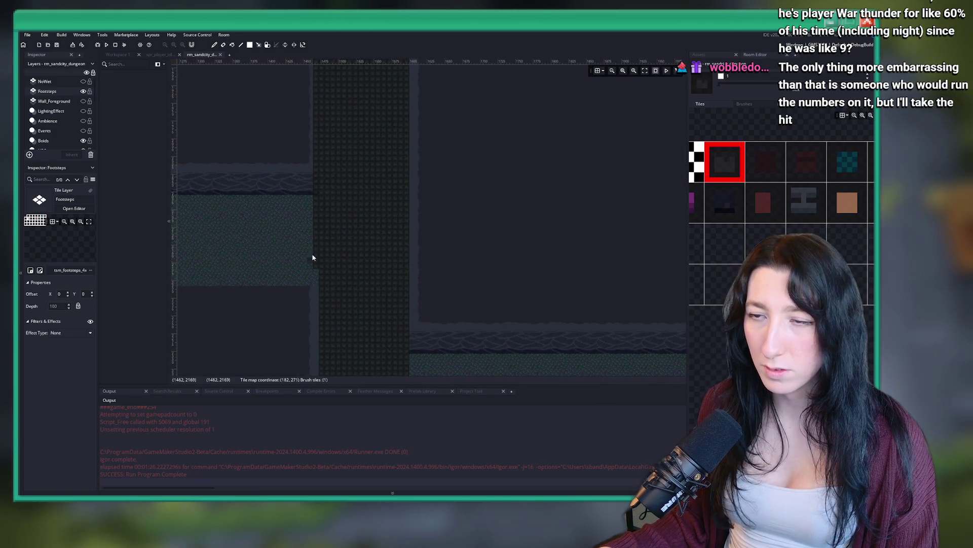
{"action": "left_click_drag", "start_coordinate": [313, 115], "coordinate": [311, 303]}
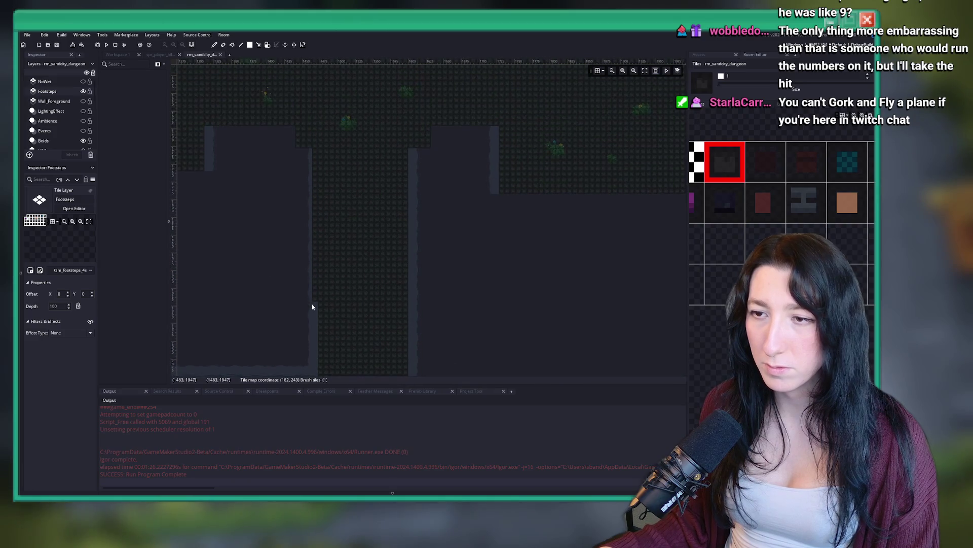
{"action": "scroll", "coordinate": [303, 182], "scroll_direction": "down", "scroll_amount": 2}
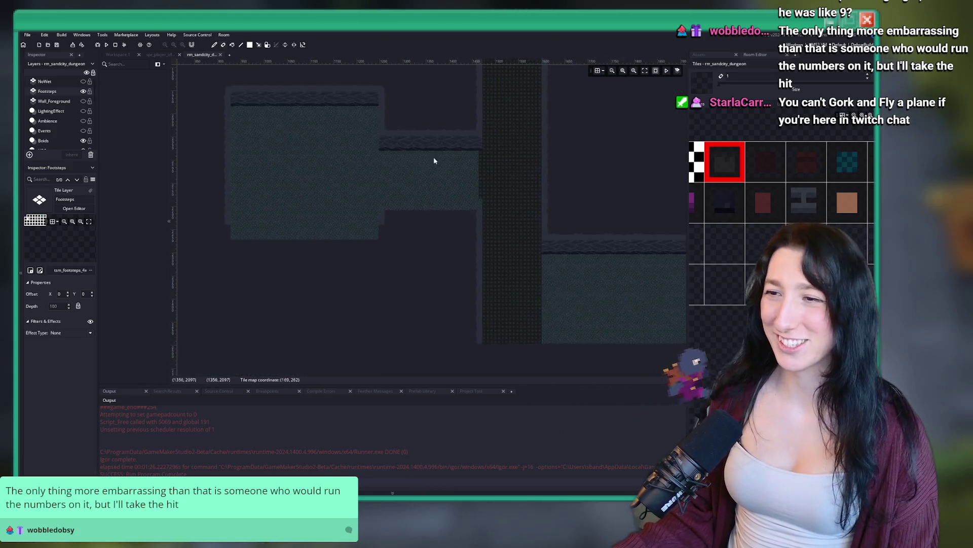
{"action": "scroll", "coordinate": [435, 159], "scroll_direction": "up", "scroll_amount": 2}
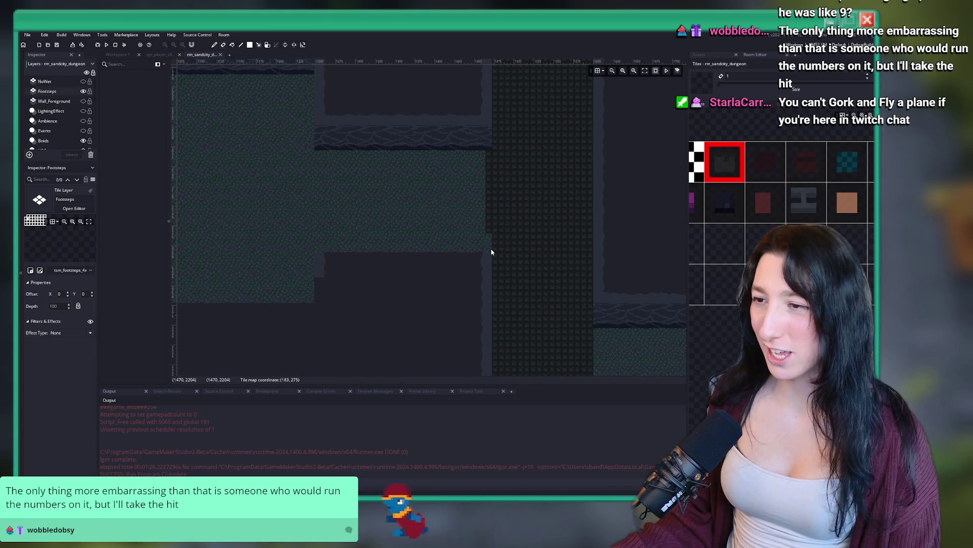
{"action": "left_click", "coordinate": [250, 44]}
{"action": "left_click_drag", "start_coordinate": [482, 248], "coordinate": [315, 151]}
{"action": "mouse_move", "coordinate": [308, 91]}
{"action": "left_mouse_down"}
{"action": "mouse_move", "coordinate": [456, 126]}
{"action": "mouse_move", "coordinate": [370, 228]}
{"action": "mouse_move", "coordinate": [213, 341]}
{"action": "left_mouse_up"}
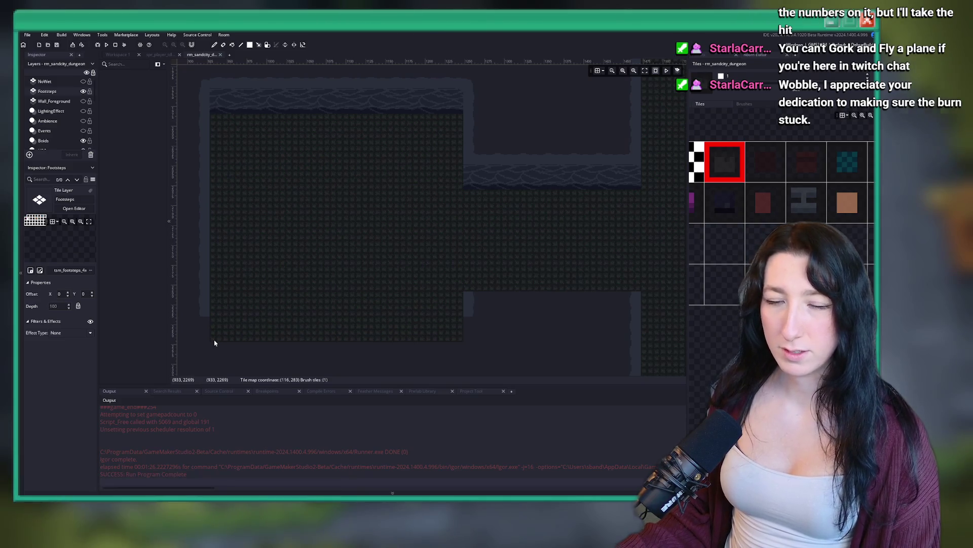
Cover the long green floor strip and the adjacent green patch with Footsteps tiles.
{"action": "scroll", "coordinate": [348, 220], "scroll_direction": "down", "scroll_amount": 3}
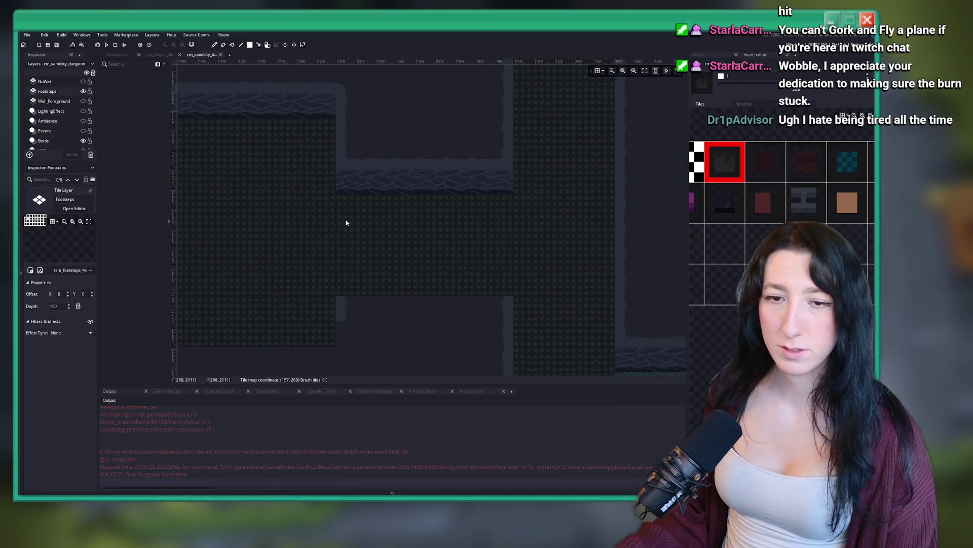
{"action": "scroll", "coordinate": [377, 220], "scroll_direction": "down", "scroll_amount": 3}
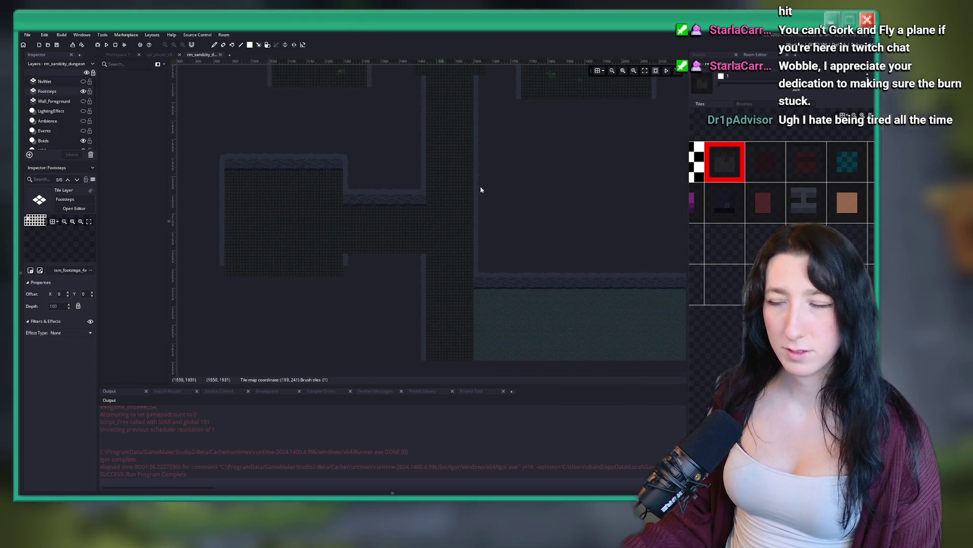
{"action": "scroll", "coordinate": [354, 141], "scroll_direction": "right", "scroll_amount": 5}
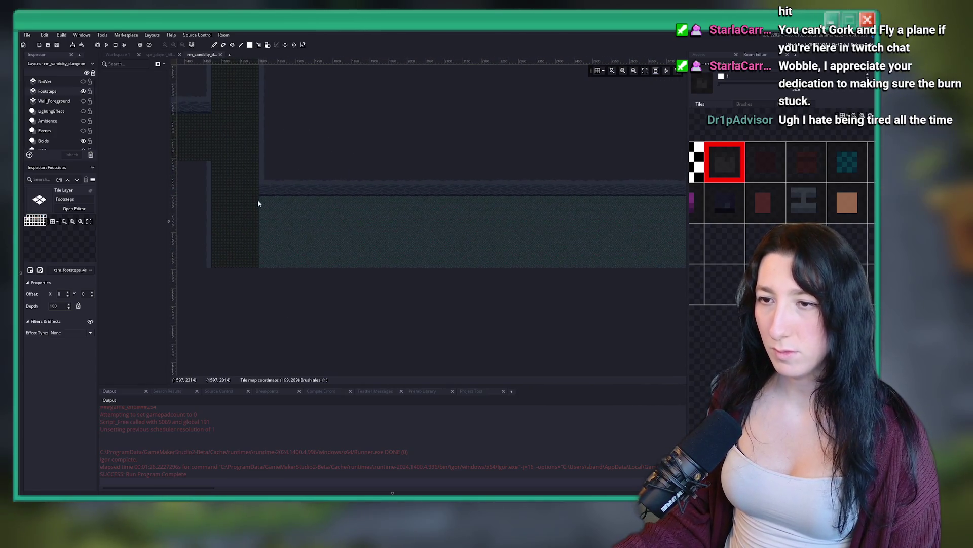
{"action": "left_click_drag", "start_coordinate": [259, 200], "coordinate": [661, 270]}
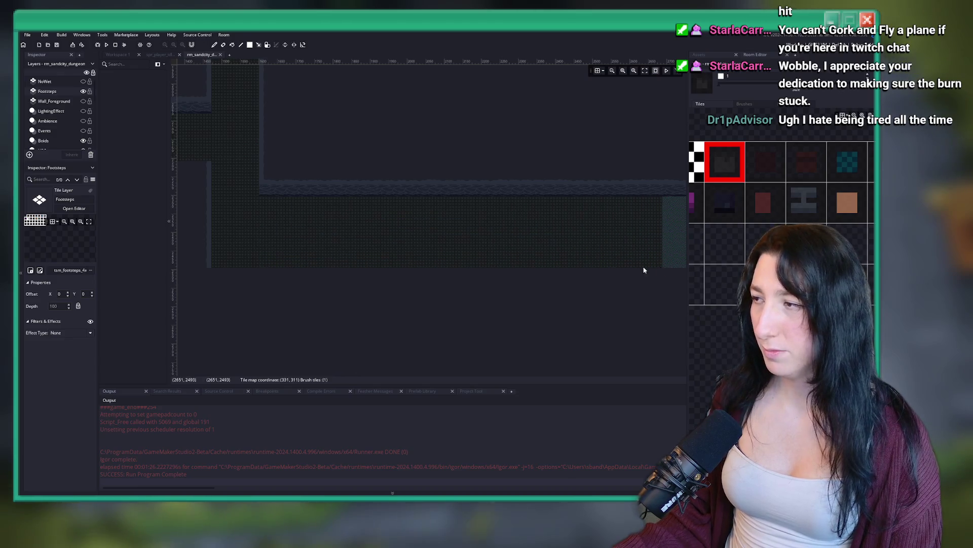
{"action": "scroll", "coordinate": [424, 211], "scroll_direction": "up", "scroll_amount": 3}
{"action": "left_click_drag", "start_coordinate": [398, 176], "coordinate": [495, 289]}
{"action": "scroll", "coordinate": [498, 342], "scroll_direction": "down", "scroll_amount": 5}
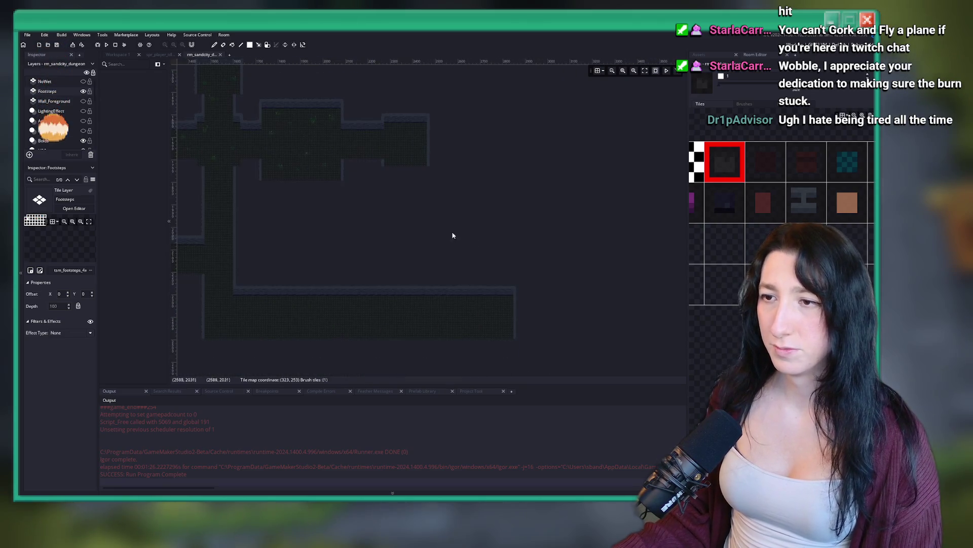
{"action": "scroll", "coordinate": [507, 218], "scroll_direction": "down", "scroll_amount": 3}
{"action": "scroll", "coordinate": [539, 196], "scroll_direction": "up", "scroll_amount": 3}
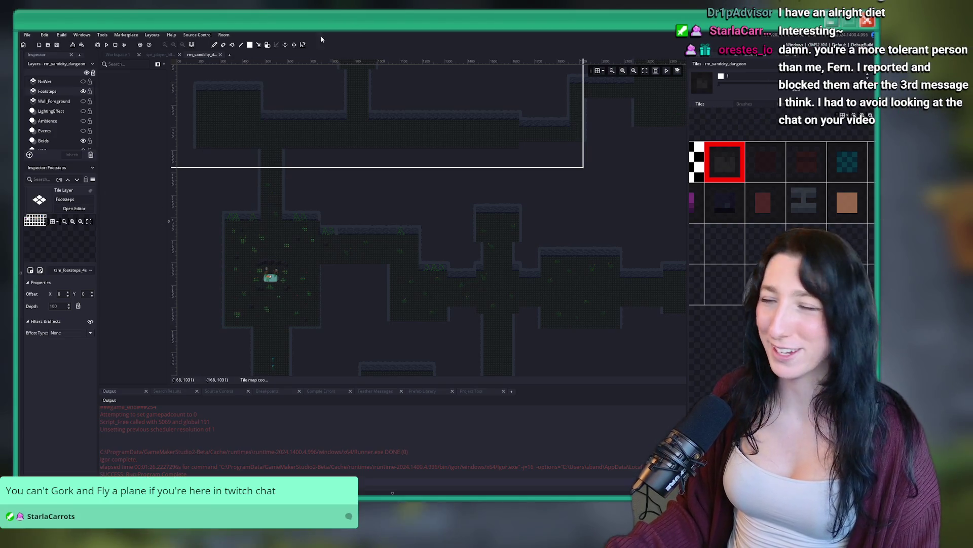
{"action": "scroll", "coordinate": [450, 161], "scroll_direction": "down", "scroll_amount": 5}
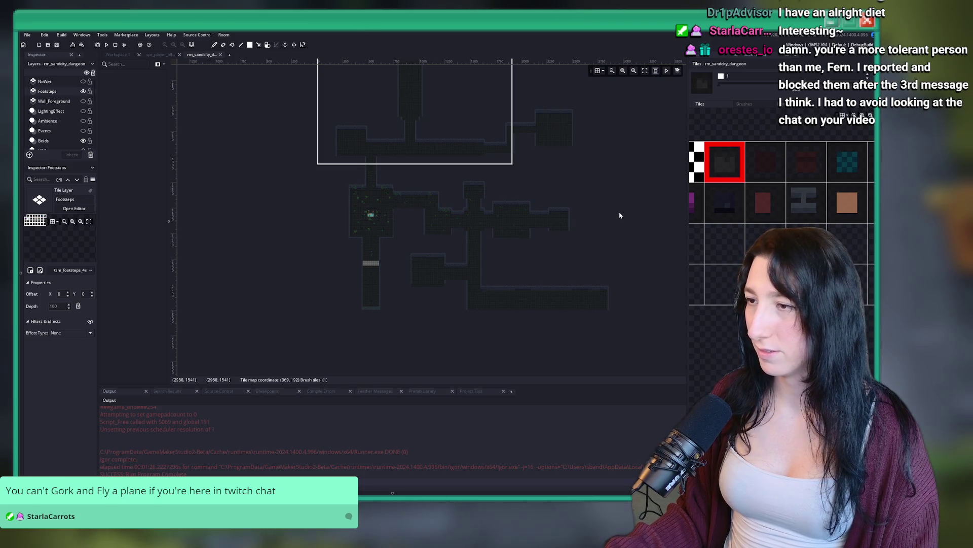
{"action": "scroll", "coordinate": [626, 202], "scroll_direction": "up", "scroll_amount": 3}
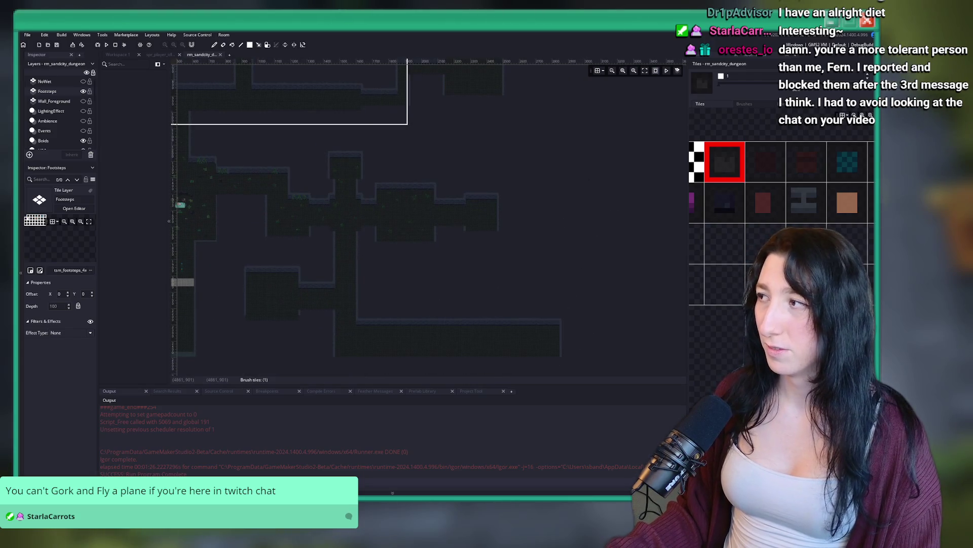
{"action": "scroll", "coordinate": [536, 180], "scroll_direction": "up", "scroll_amount": 5}
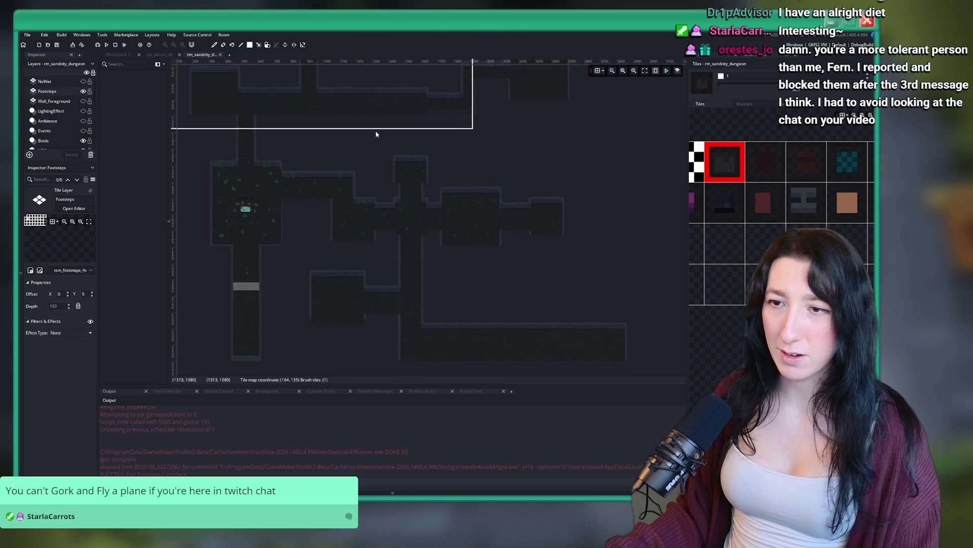
{"action": "scroll", "coordinate": [384, 169], "scroll_direction": "up", "scroll_amount": 1}
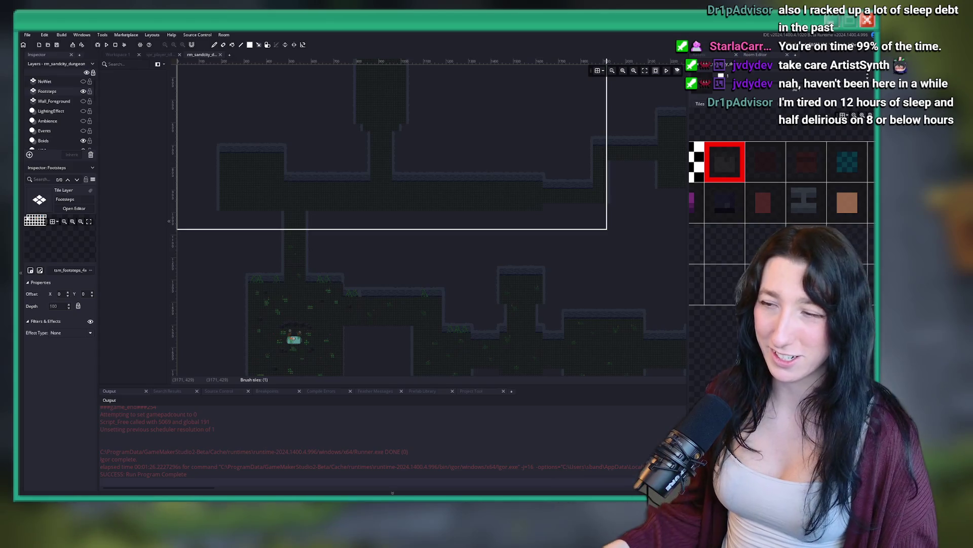
Turn the Footsteps tile layer's visibility back on to show it across the floors.
{"action": "scroll", "coordinate": [383, 202], "scroll_direction": "down", "scroll_amount": 5}
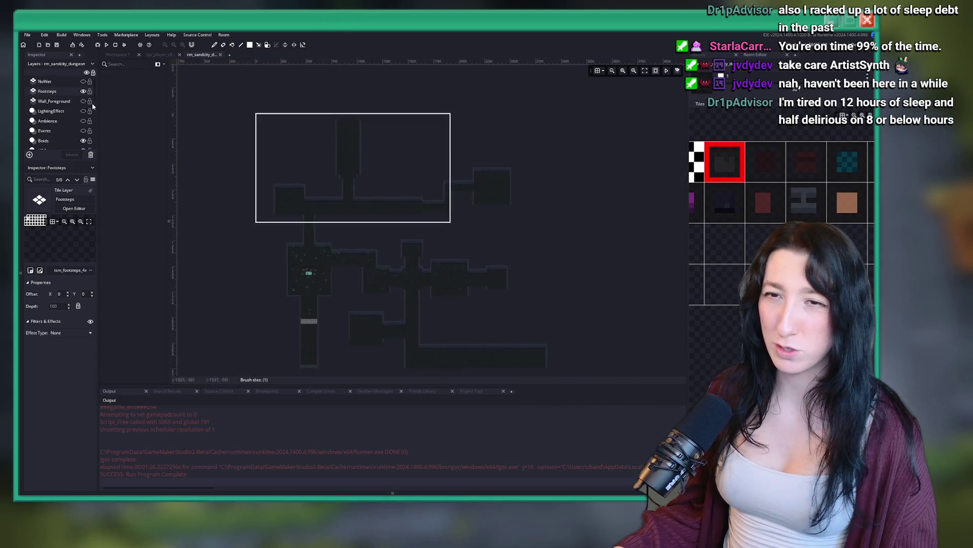
{"action": "left_click", "coordinate": [83, 92]}
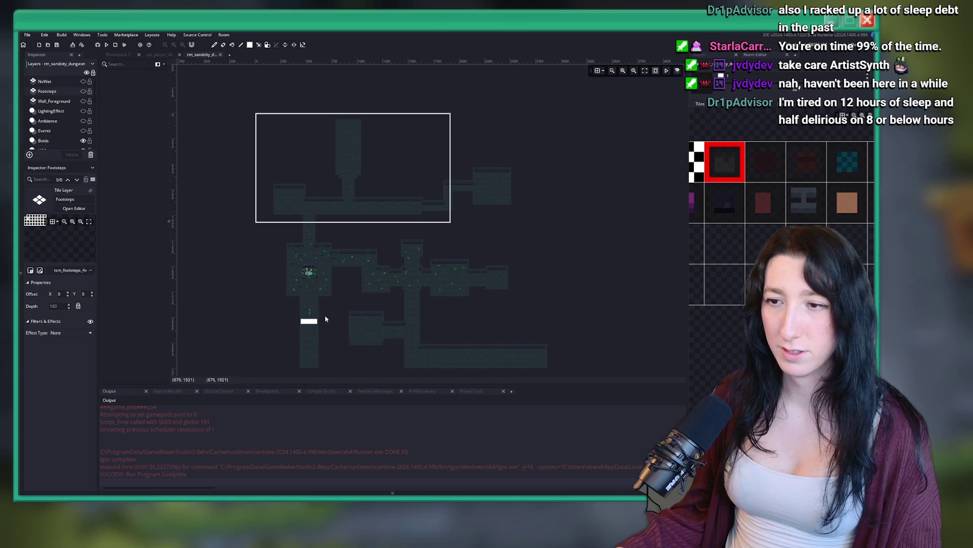
{"action": "scroll", "coordinate": [280, 253], "scroll_direction": "up", "scroll_amount": 6}
{"action": "scroll", "coordinate": [65, 120], "scroll_direction": "down", "scroll_amount": 5}
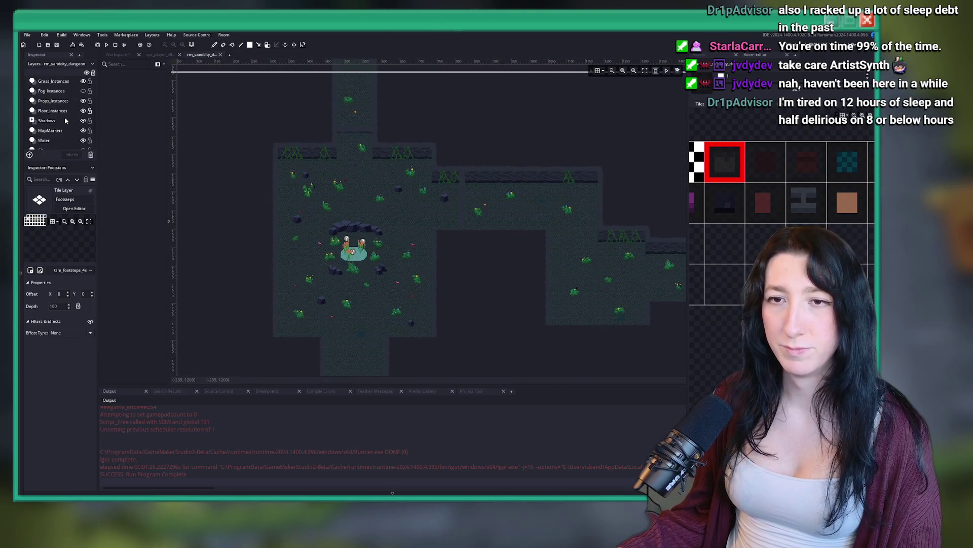
{"action": "scroll", "coordinate": [68, 105], "scroll_direction": "up", "scroll_amount": 1}
Select the Grass_Instances layer, zoom around the room, then choose the Props layer.
{"action": "left_click", "coordinate": [53, 94]}
{"action": "scroll", "coordinate": [492, 234], "scroll_direction": "down", "scroll_amount": 2}
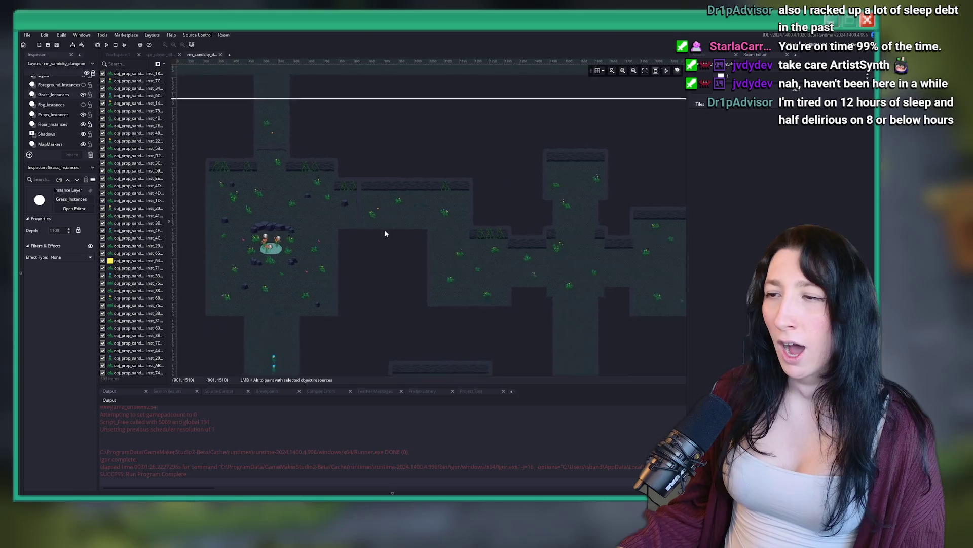
{"action": "scroll", "coordinate": [413, 239], "scroll_direction": "up", "scroll_amount": 2}
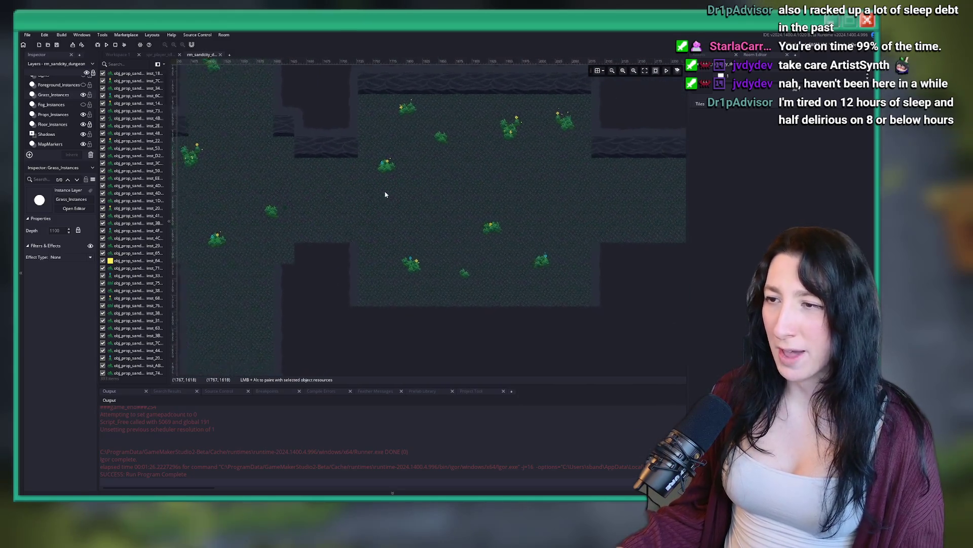
{"action": "scroll", "coordinate": [405, 222], "scroll_direction": "down", "scroll_amount": 2}
{"action": "scroll", "coordinate": [429, 249], "scroll_direction": "up", "scroll_amount": 3}
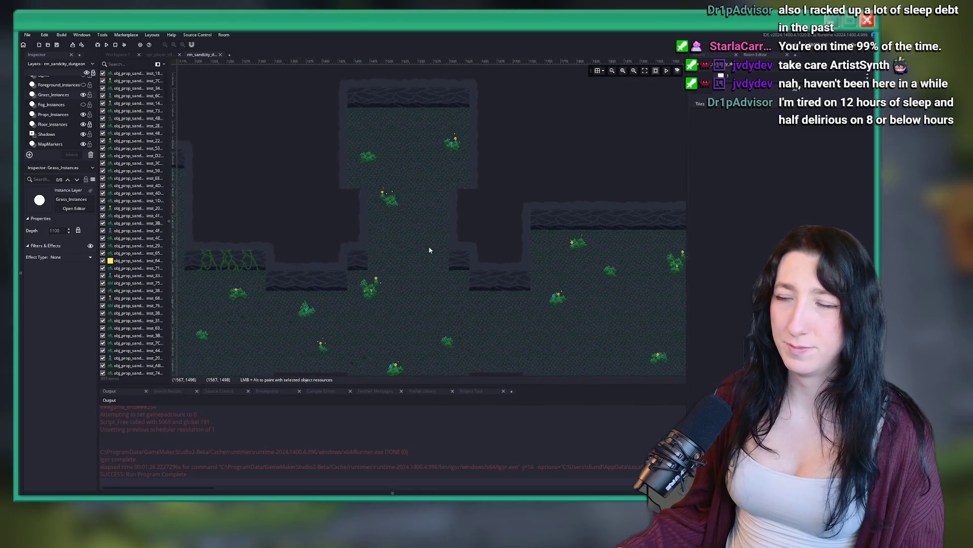
{"action": "scroll", "coordinate": [326, 176], "scroll_direction": "down", "scroll_amount": 2}
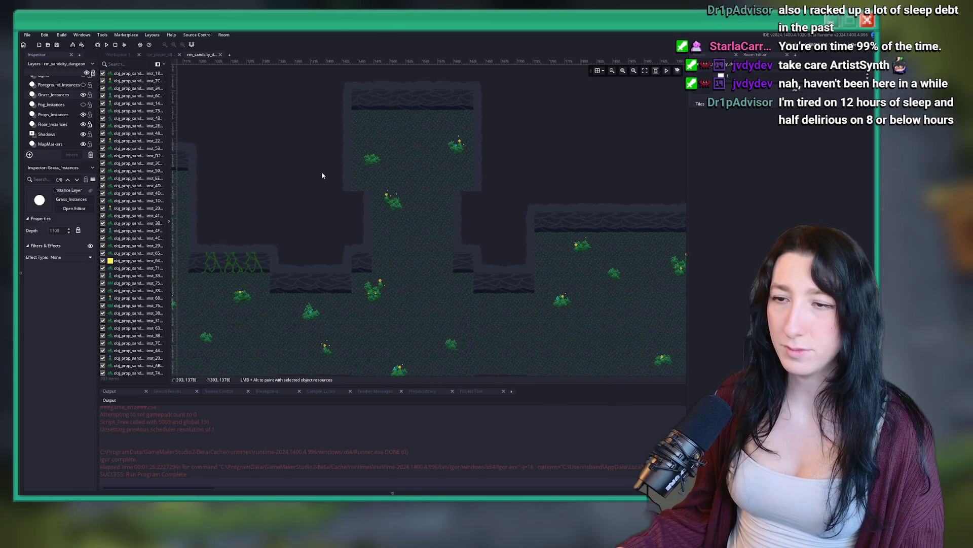
{"action": "scroll", "coordinate": [314, 150], "scroll_direction": "down", "scroll_amount": 1}
{"action": "scroll", "coordinate": [62, 126], "scroll_direction": "down", "scroll_amount": 2}
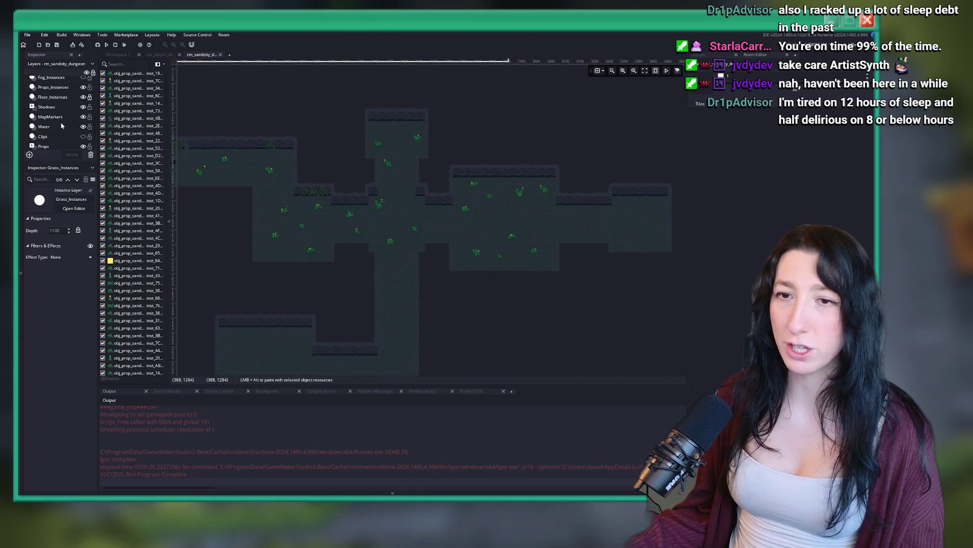
{"action": "left_click", "coordinate": [43, 146]}
Paste a green vine prop and move it onto the top room's wall, shifted slightly right.
{"action": "scroll", "coordinate": [469, 155], "scroll_direction": "up", "scroll_amount": 2}
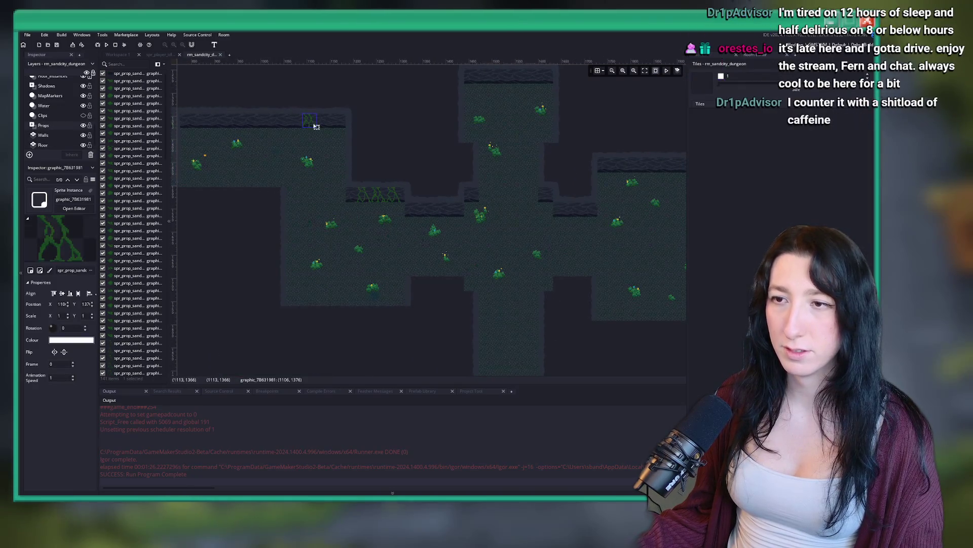
{"action": "scroll", "coordinate": [525, 187], "scroll_direction": "up", "scroll_amount": 1}
{"action": "scroll", "coordinate": [444, 174], "scroll_direction": "up", "scroll_amount": 2}
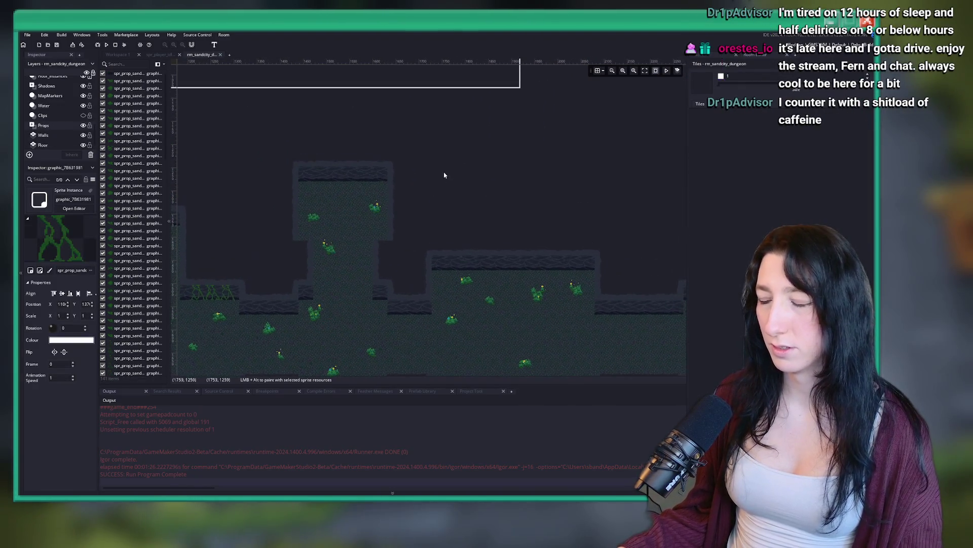
{"action": "scroll", "coordinate": [282, 175], "scroll_direction": "up", "scroll_amount": 5}
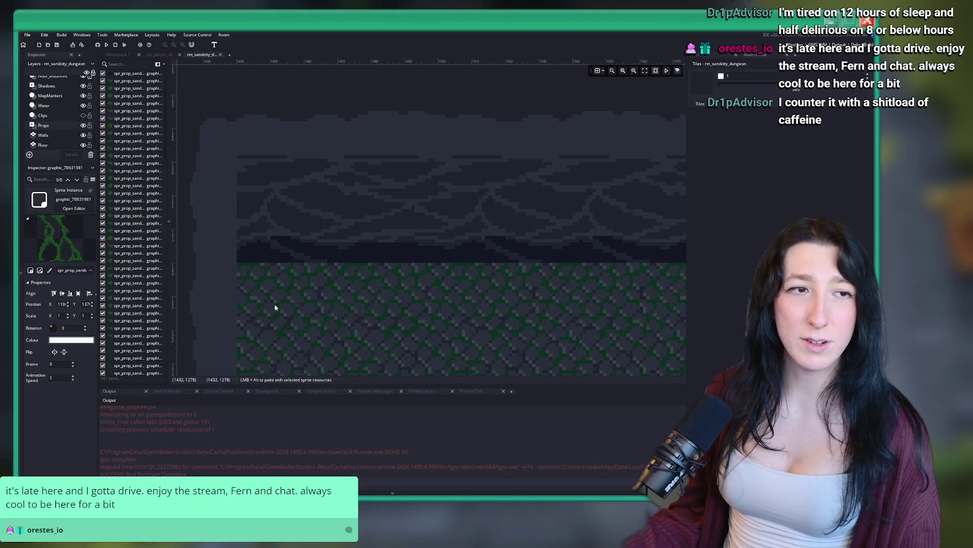
{"action": "key", "text": "ctrl+v"}
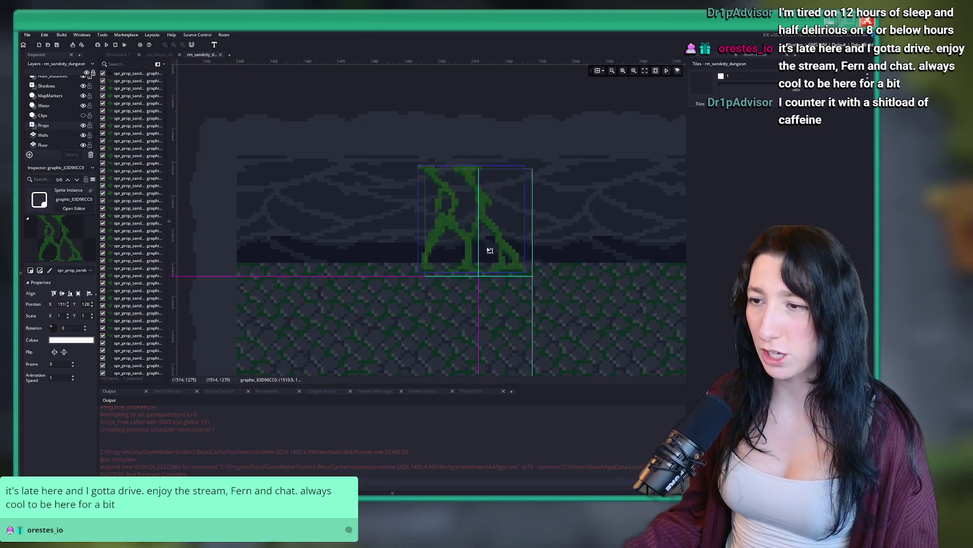
{"action": "scroll", "coordinate": [445, 289], "scroll_direction": "down", "scroll_amount": 5}
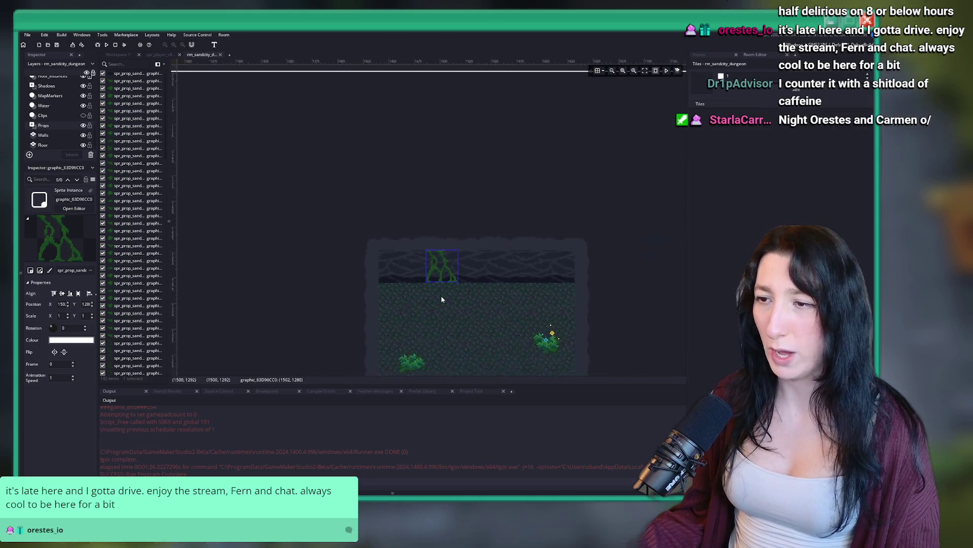
{"action": "scroll", "coordinate": [477, 285], "scroll_direction": "down", "scroll_amount": 3}
{"action": "left_click", "coordinate": [311, 300]}
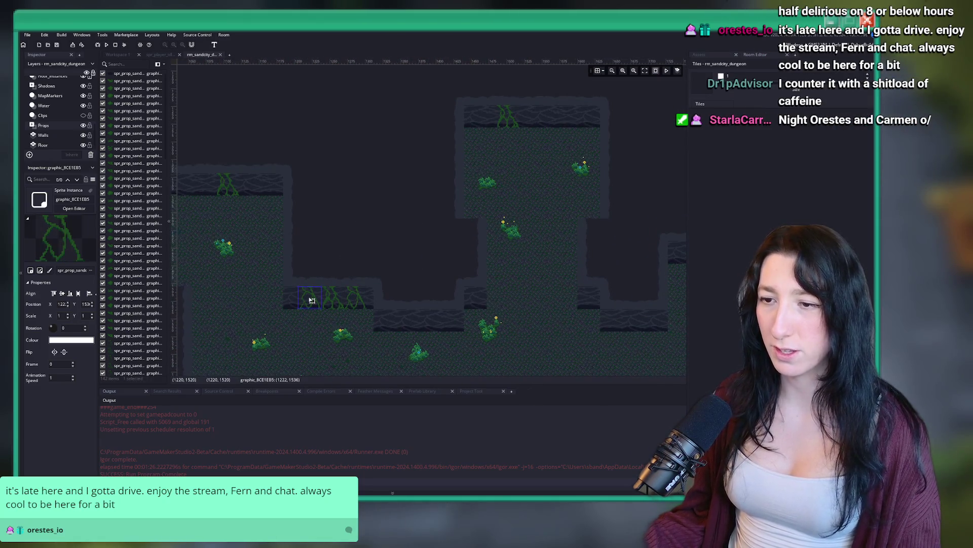
{"action": "left_click_drag", "start_coordinate": [319, 306], "coordinate": [570, 123]}
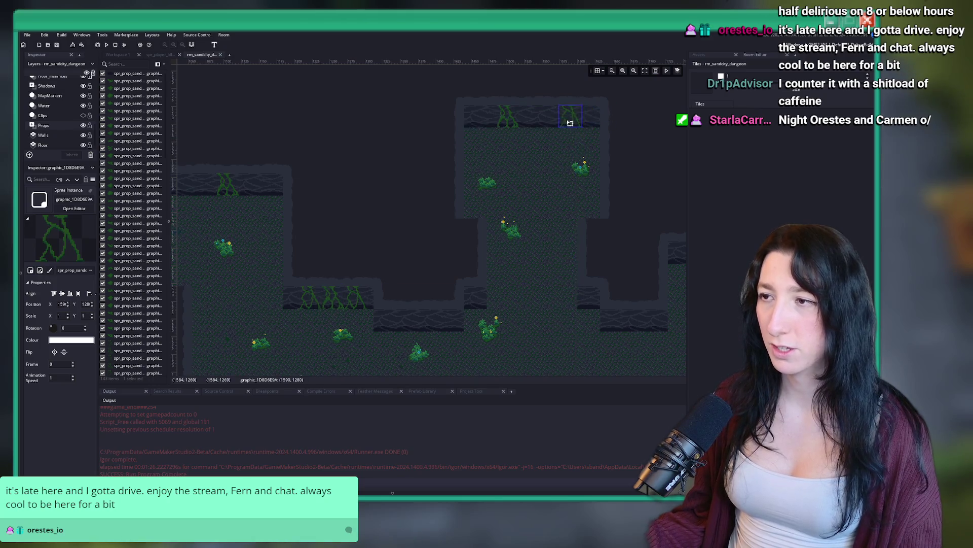
{"action": "scroll", "coordinate": [534, 141], "scroll_direction": "up", "scroll_amount": 5}
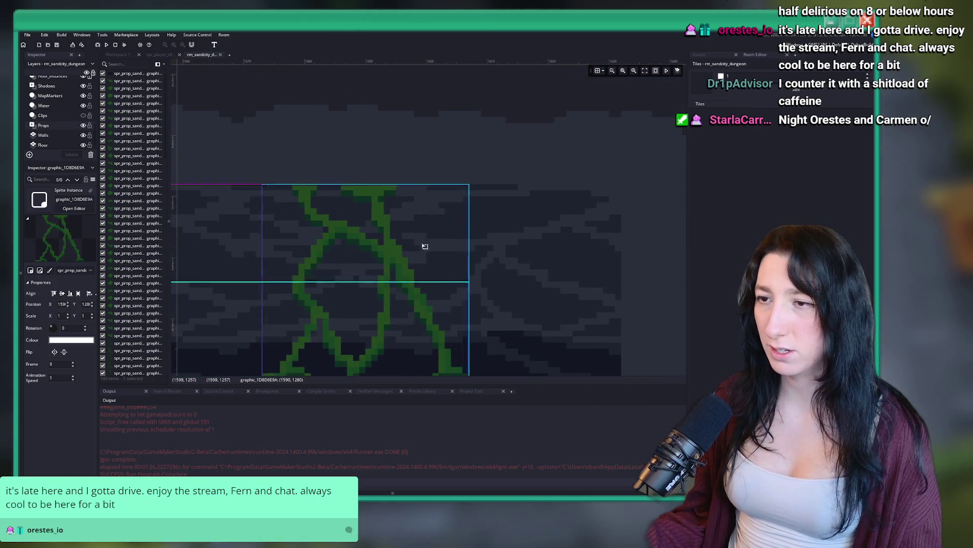
{"action": "left_click_drag", "start_coordinate": [423, 245], "coordinate": [512, 245]}
Drop another copy of the vine onto the cave wall.
{"action": "scroll", "coordinate": [515, 246], "scroll_direction": "down", "scroll_amount": 1}
{"action": "scroll", "coordinate": [560, 222], "scroll_direction": "down", "scroll_amount": 4}
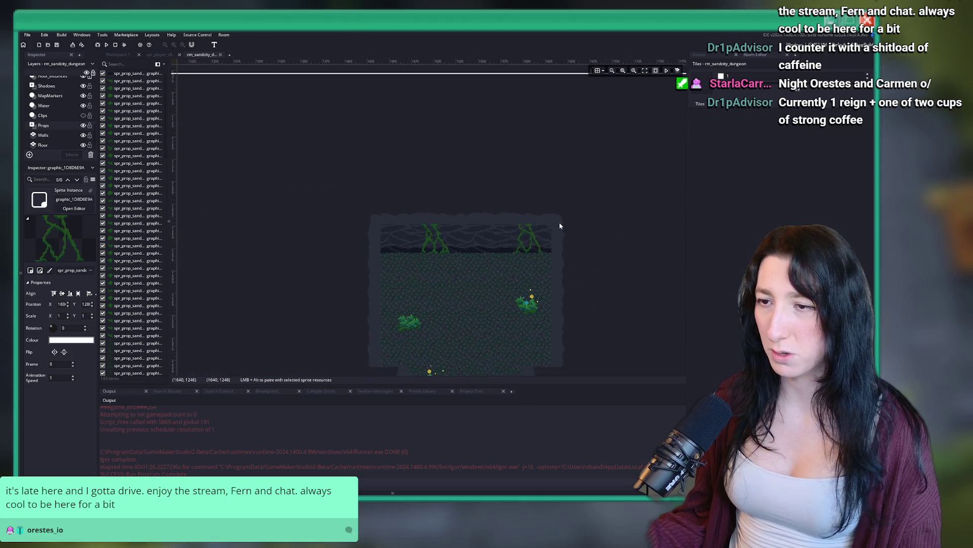
{"action": "scroll", "coordinate": [558, 222], "scroll_direction": "up", "scroll_amount": 2}
{"action": "scroll", "coordinate": [519, 102], "scroll_direction": "down", "scroll_amount": 2}
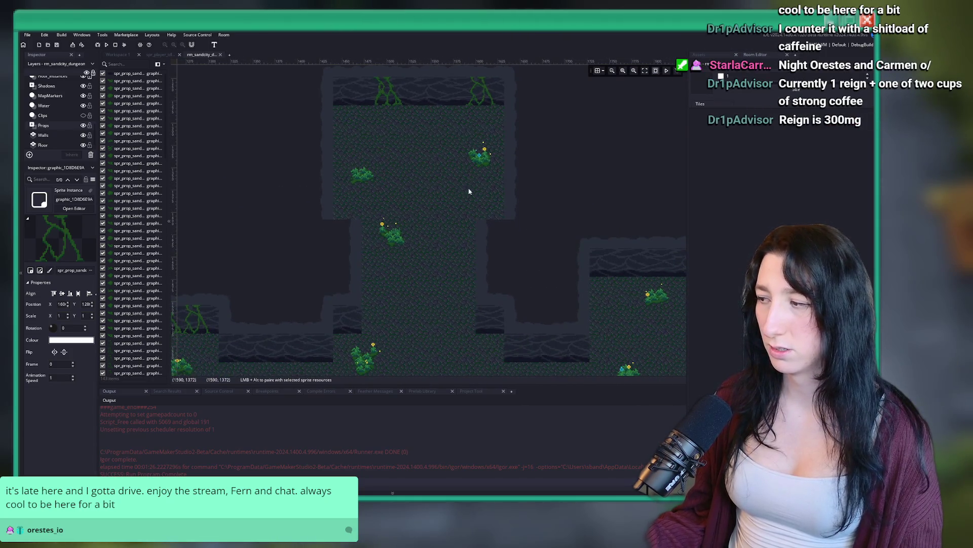
{"action": "scroll", "coordinate": [456, 187], "scroll_direction": "up", "scroll_amount": 3}
{"action": "scroll", "coordinate": [456, 116], "scroll_direction": "up", "scroll_amount": 1}
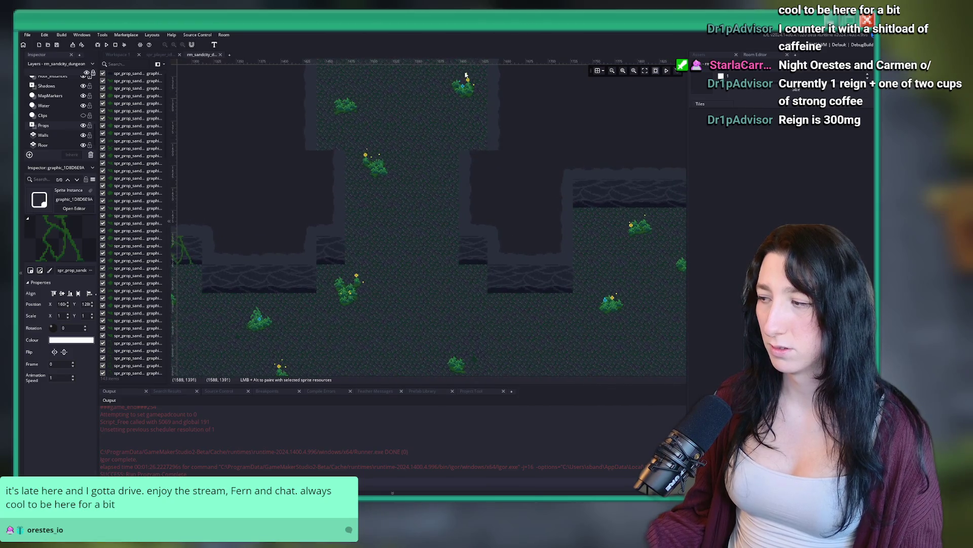
{"action": "scroll", "coordinate": [383, 213], "scroll_direction": "down", "scroll_amount": 1}
{"action": "scroll", "coordinate": [384, 213], "scroll_direction": "up", "scroll_amount": 2}
{"action": "scroll", "coordinate": [333, 170], "scroll_direction": "up", "scroll_amount": 2}
{"action": "mouse_move", "coordinate": [315, 182]}
{"action": "left_mouse_down"}
{"action": "mouse_move", "coordinate": [409, 181]}
{"action": "mouse_move", "coordinate": [439, 172]}
{"action": "mouse_move", "coordinate": [432, 168]}
{"action": "left_mouse_up"}
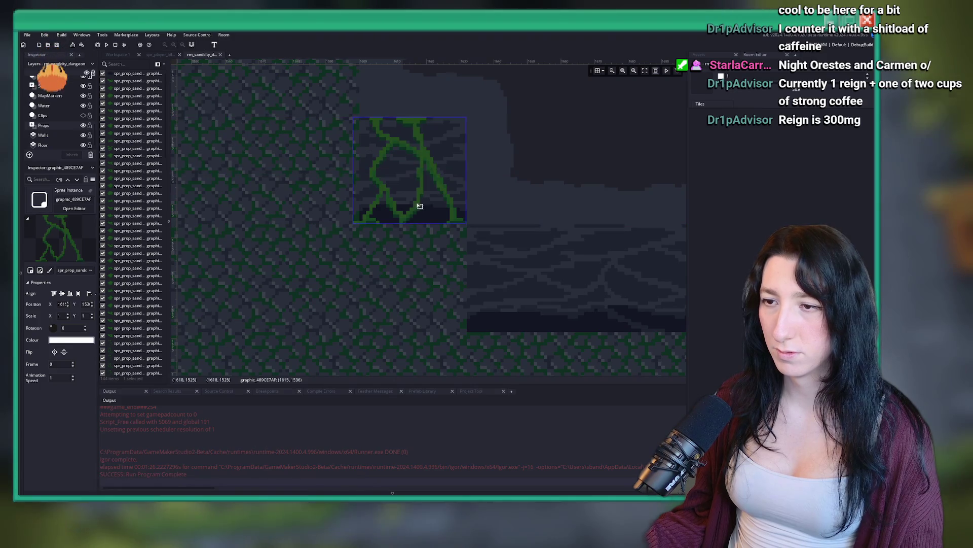
Move that vine against the wall base, undo the move, and deselect it.
{"action": "scroll", "coordinate": [404, 203], "scroll_direction": "up", "scroll_amount": 2}
{"action": "scroll", "coordinate": [405, 203], "scroll_direction": "up", "scroll_amount": 1}
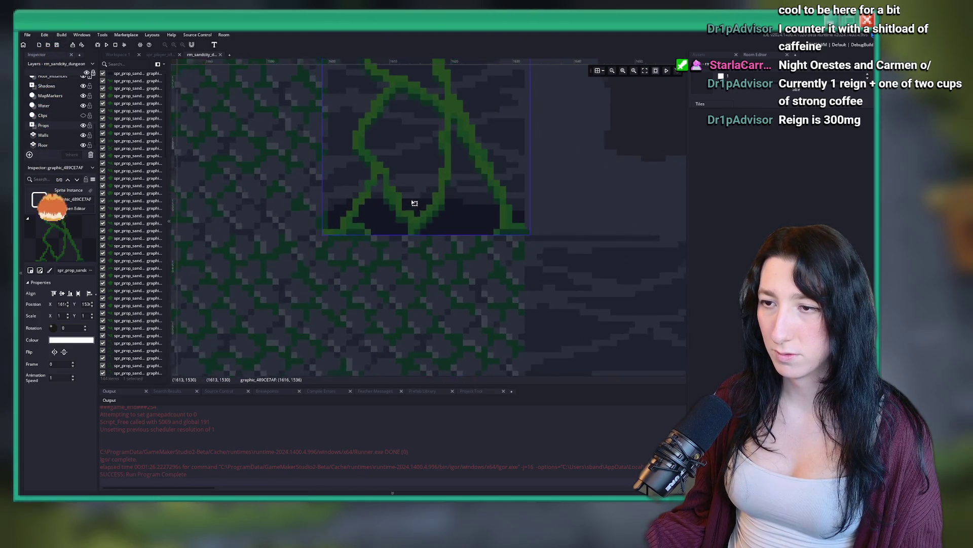
{"action": "scroll", "coordinate": [528, 269], "scroll_direction": "down", "scroll_amount": 2}
{"action": "mouse_move", "coordinate": [300, 105]}
{"action": "left_mouse_down"}
{"action": "mouse_move", "coordinate": [511, 250]}
{"action": "mouse_move", "coordinate": [463, 256]}
{"action": "left_mouse_up"}
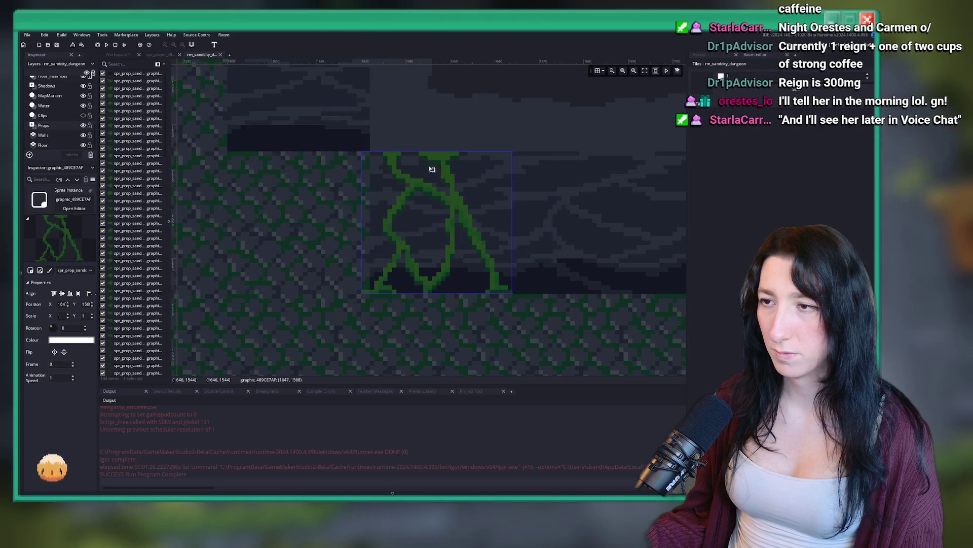
{"action": "key", "text": "ctrl+z"}
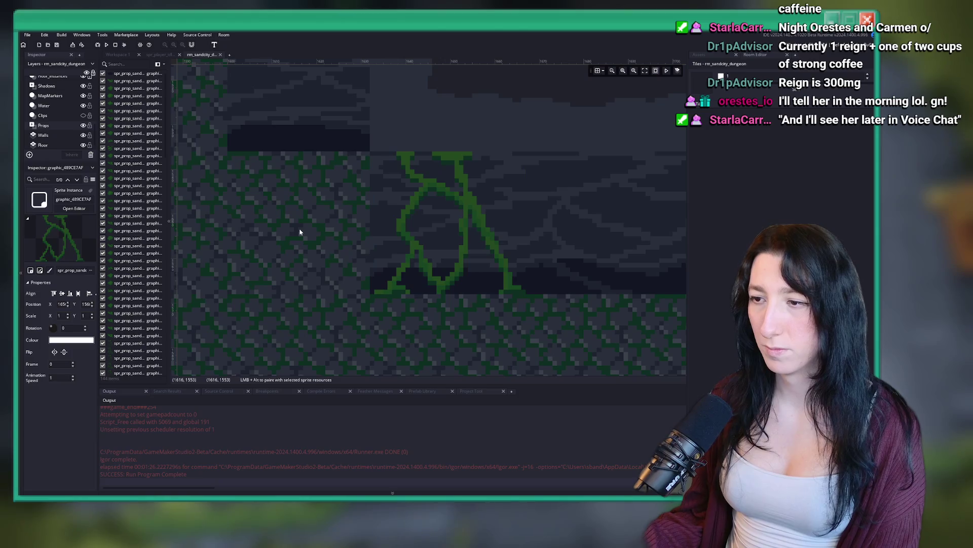
{"action": "left_click", "coordinate": [355, 236]}
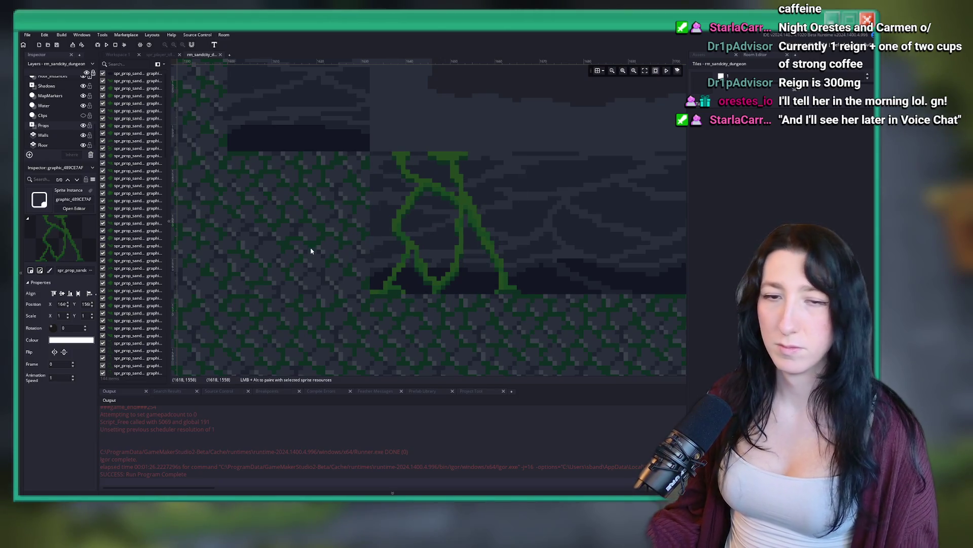
Duplicate a wall vine beside the original, nudge the copy slightly right, and deselect it.
{"action": "scroll", "coordinate": [311, 250], "scroll_direction": "down", "scroll_amount": 5}
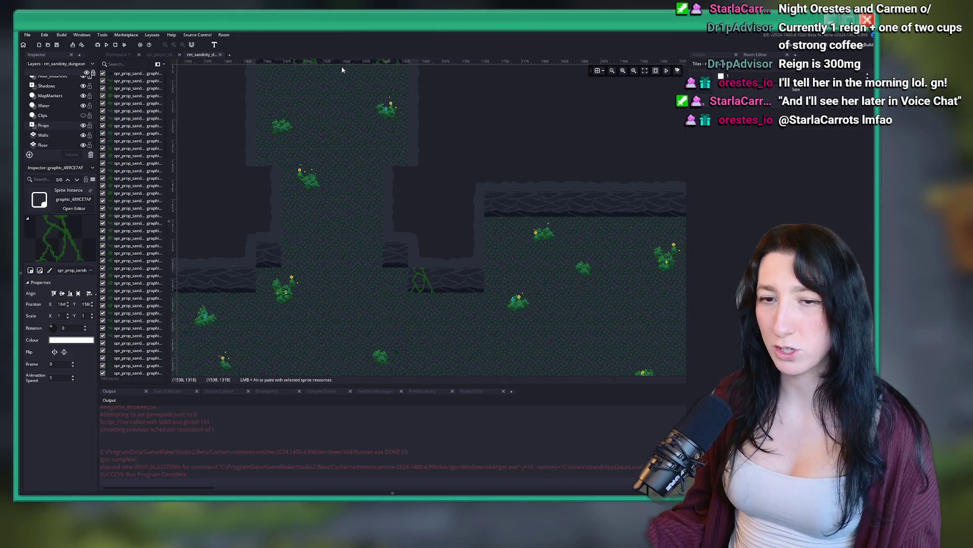
{"action": "scroll", "coordinate": [237, 179], "scroll_direction": "up", "scroll_amount": 3}
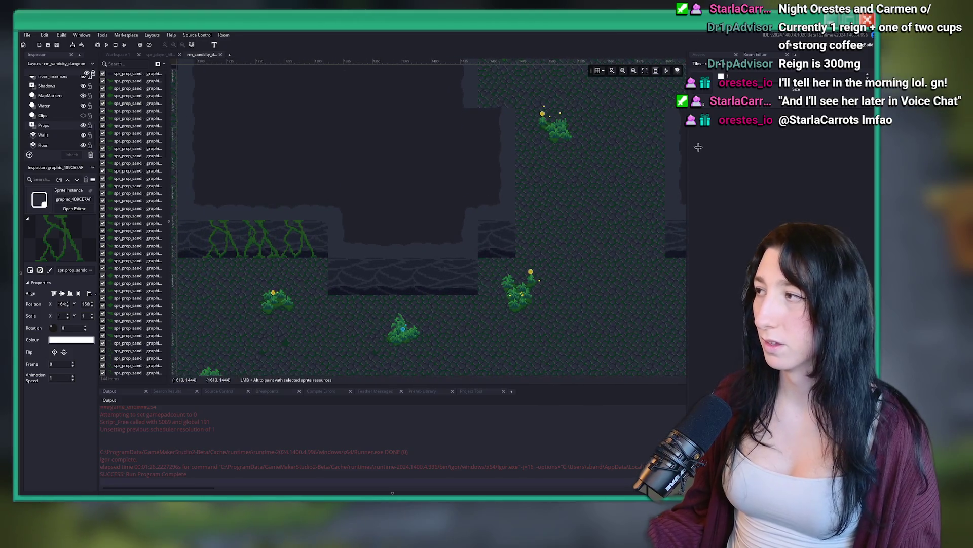
{"action": "scroll", "coordinate": [580, 306], "scroll_direction": "down", "scroll_amount": 3}
{"action": "left_click", "coordinate": [403, 206]}
{"action": "scroll", "coordinate": [475, 191], "scroll_direction": "down", "scroll_amount": 1}
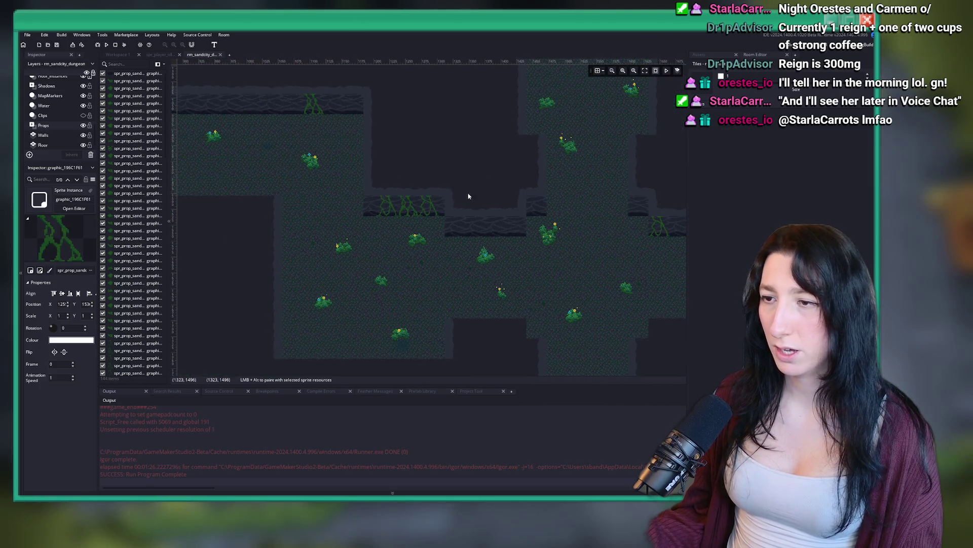
{"action": "scroll", "coordinate": [507, 196], "scroll_direction": "right", "scroll_amount": 5}
{"action": "scroll", "coordinate": [599, 246], "scroll_direction": "up", "scroll_amount": 4}
{"action": "mouse_move", "coordinate": [261, 178]}
{"action": "left_mouse_down"}
{"action": "mouse_move", "coordinate": [387, 183]}
{"action": "mouse_move", "coordinate": [398, 200]}
{"action": "left_mouse_up"}
{"action": "scroll", "coordinate": [398, 200], "scroll_direction": "up", "scroll_amount": 3}
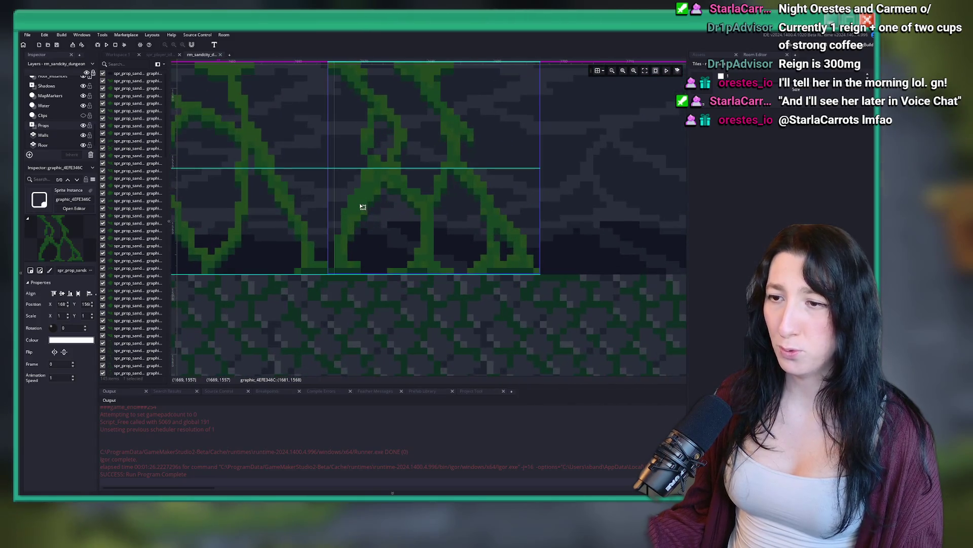
{"action": "key", "text": "Right"}
{"action": "key", "text": "Right"}
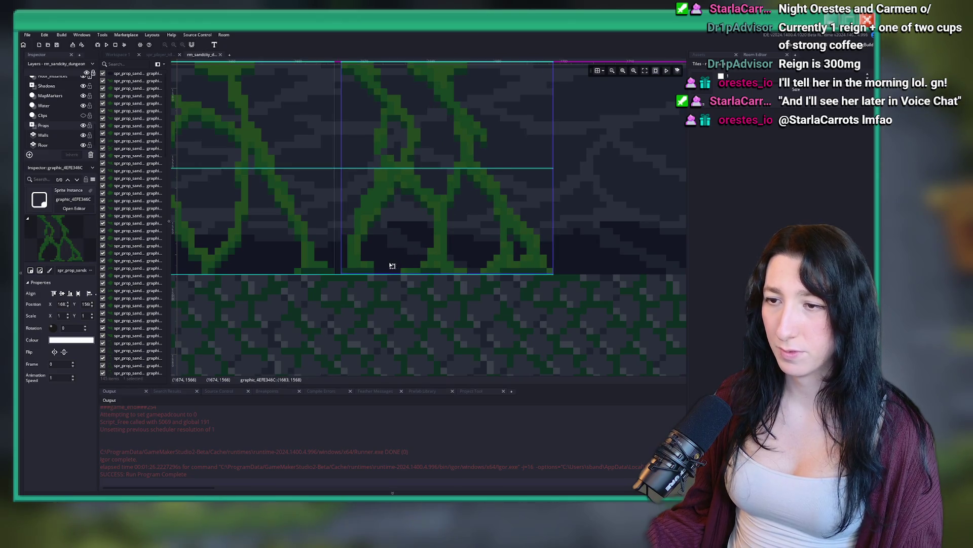
{"action": "left_click", "coordinate": [374, 321]}
{"action": "scroll", "coordinate": [374, 319], "scroll_direction": "down", "scroll_amount": 1}
{"action": "scroll", "coordinate": [374, 319], "scroll_direction": "down", "scroll_amount": 6}
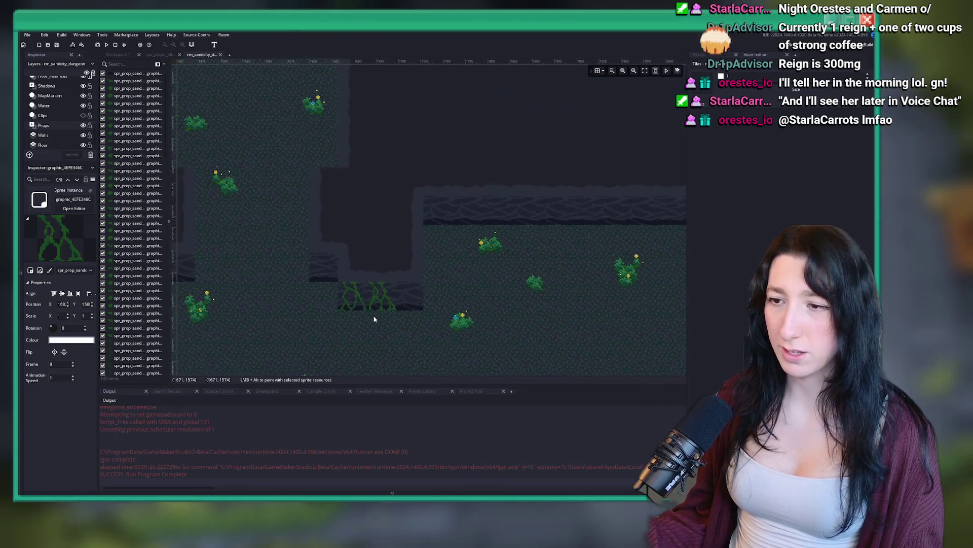